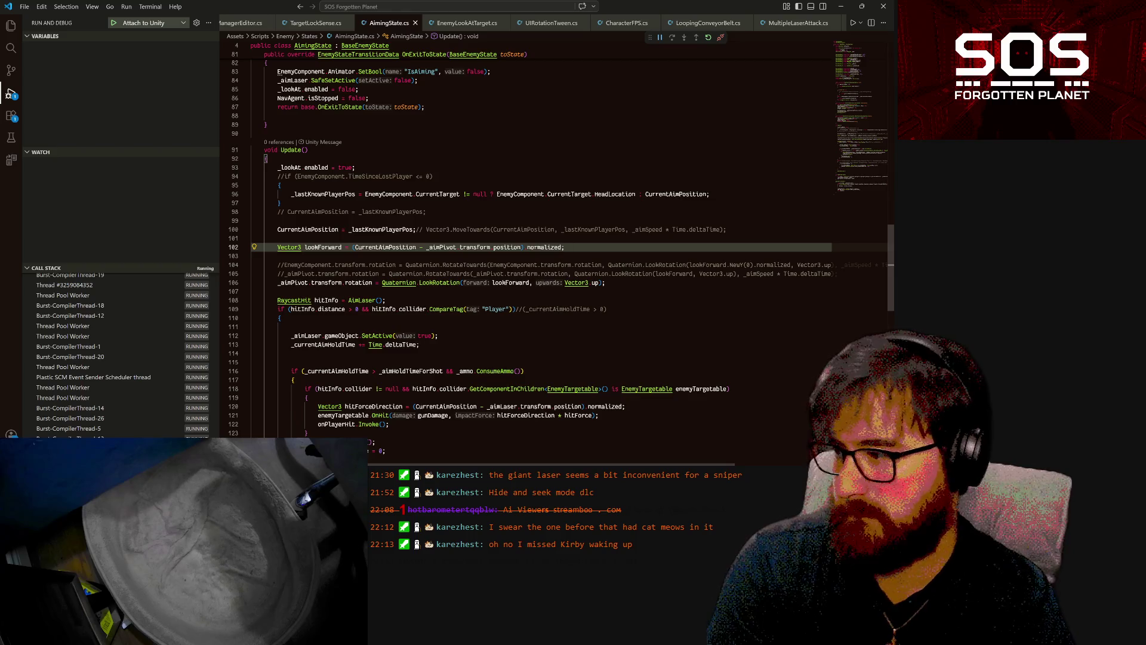
- Insert a blank line above the _aimPivot rotation line in AimingState.cs
{"action": "left_click", "coordinate": [277, 283]}
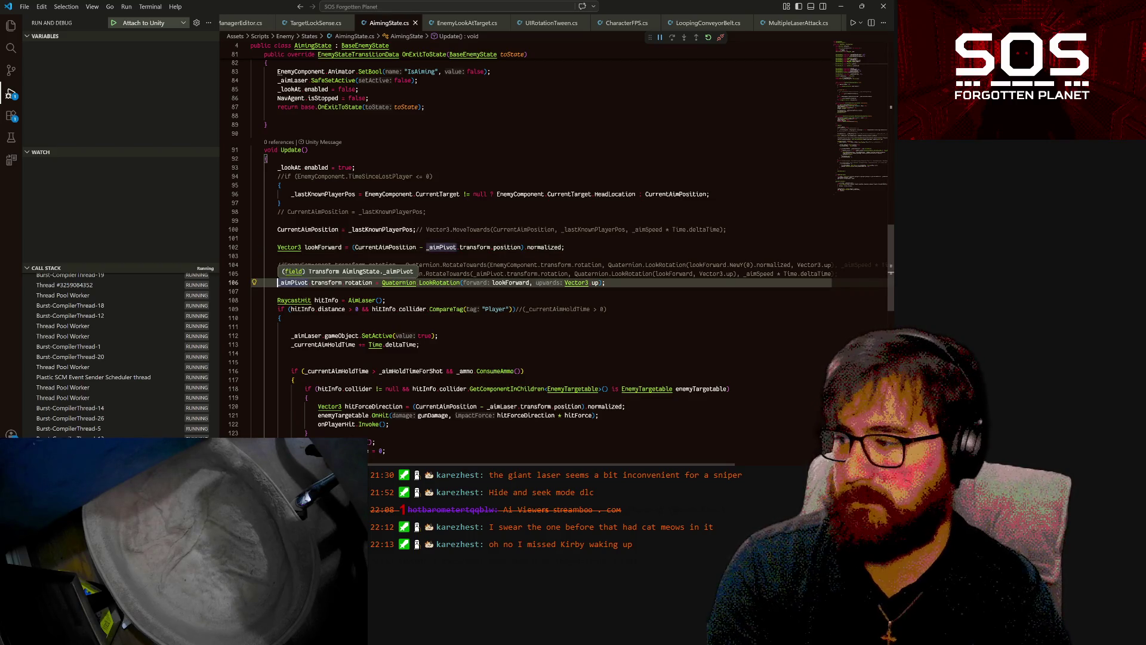
{"action": "key", "text": "Return"}
{"action": "left_click", "coordinate": [277, 283]}
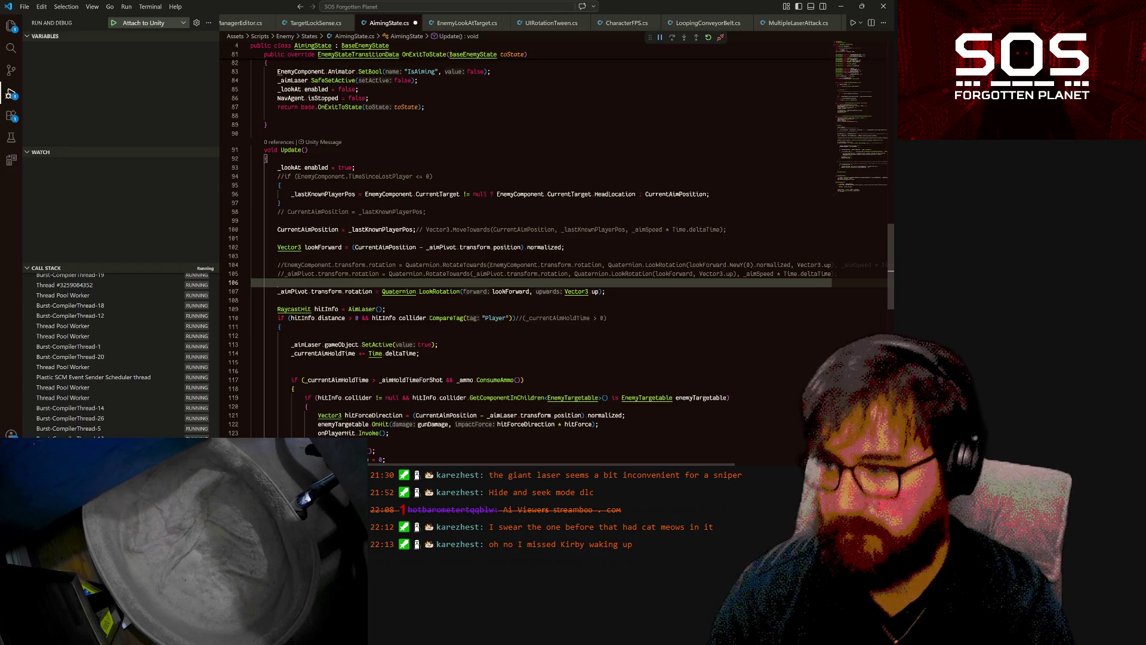
{"action": "type", "text": "t"}
{"action": "key", "text": "ctrl+space"}
{"action": "key", "text": "Escape"}
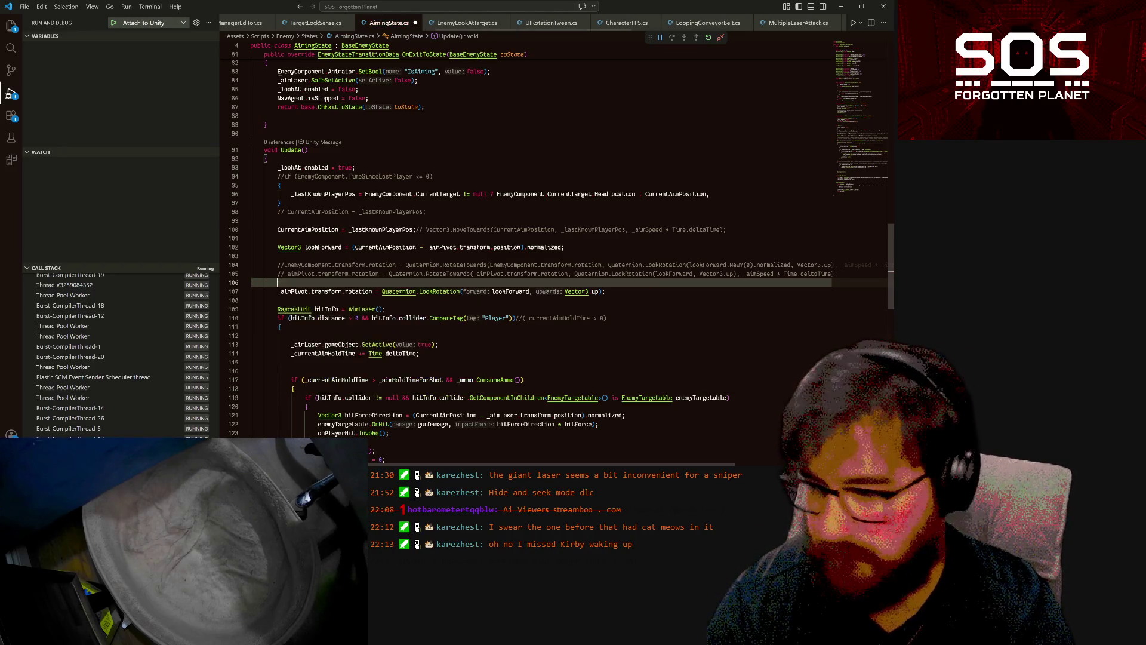
{"action": "type", "text": "_"}
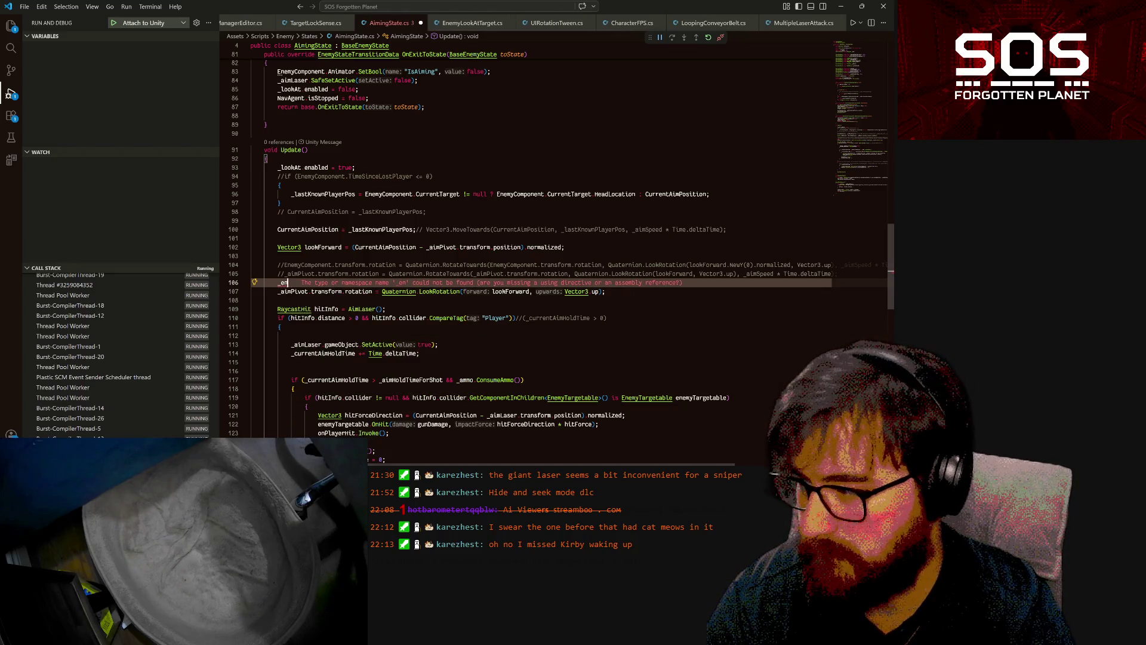
{"action": "key", "text": "BackSpace"}
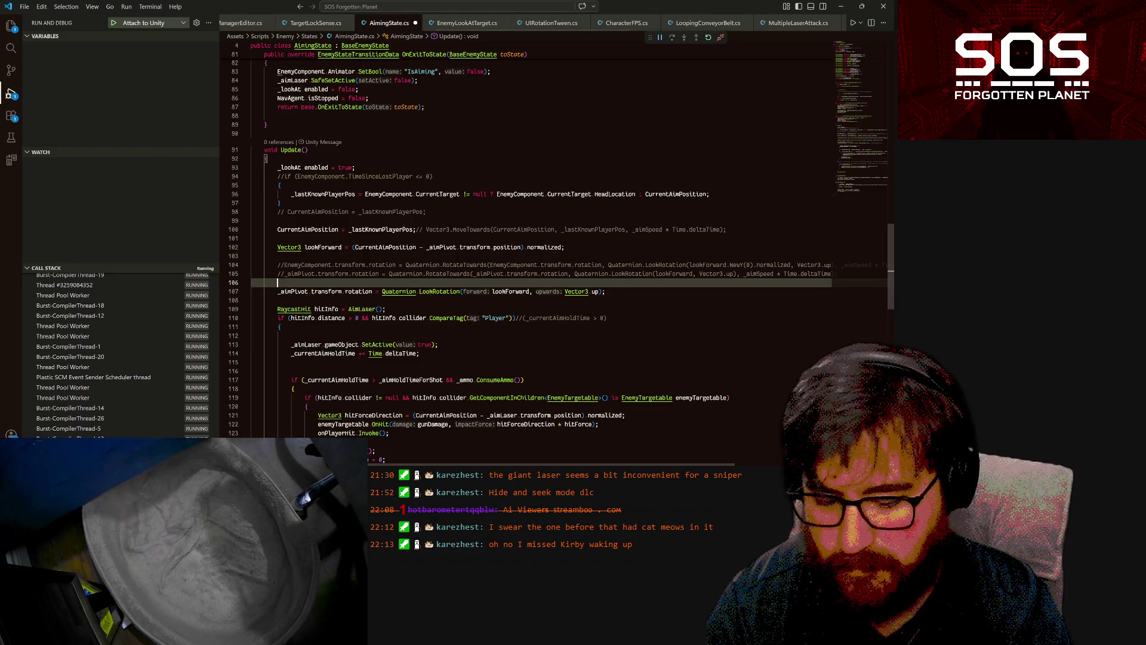
{"action": "key", "text": "ctrl+space"}
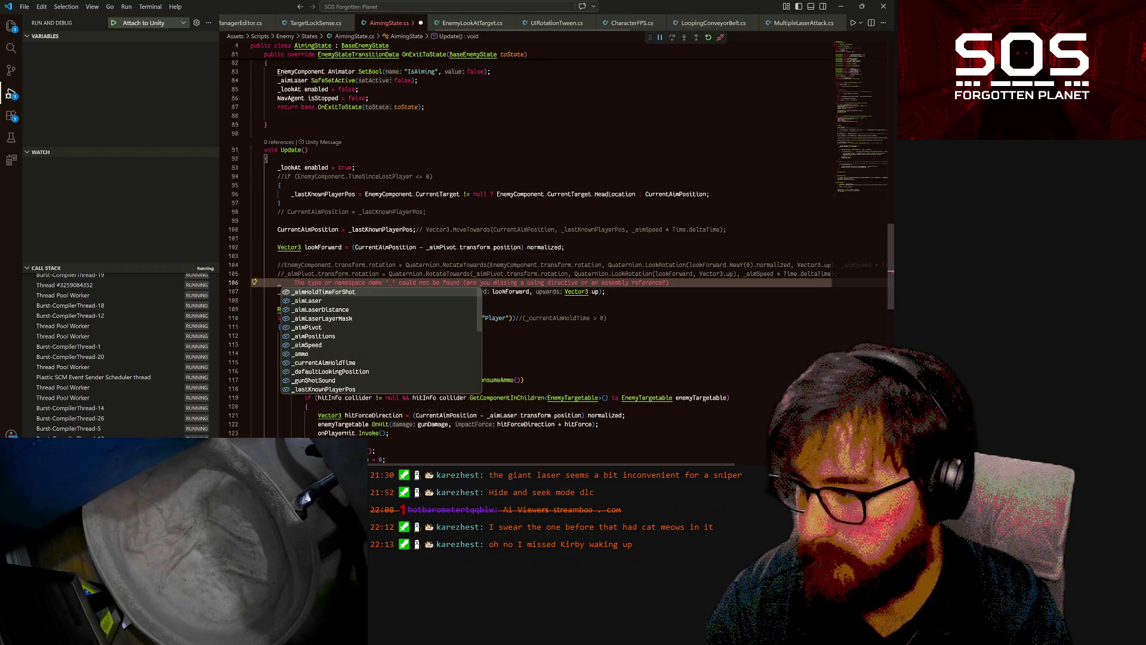
{"action": "key", "text": "Escape"}
- Write EnemyComponent.transform.rotation = Quaternion.RotateTowards( on the new line
{"action": "type", "text": "En"}
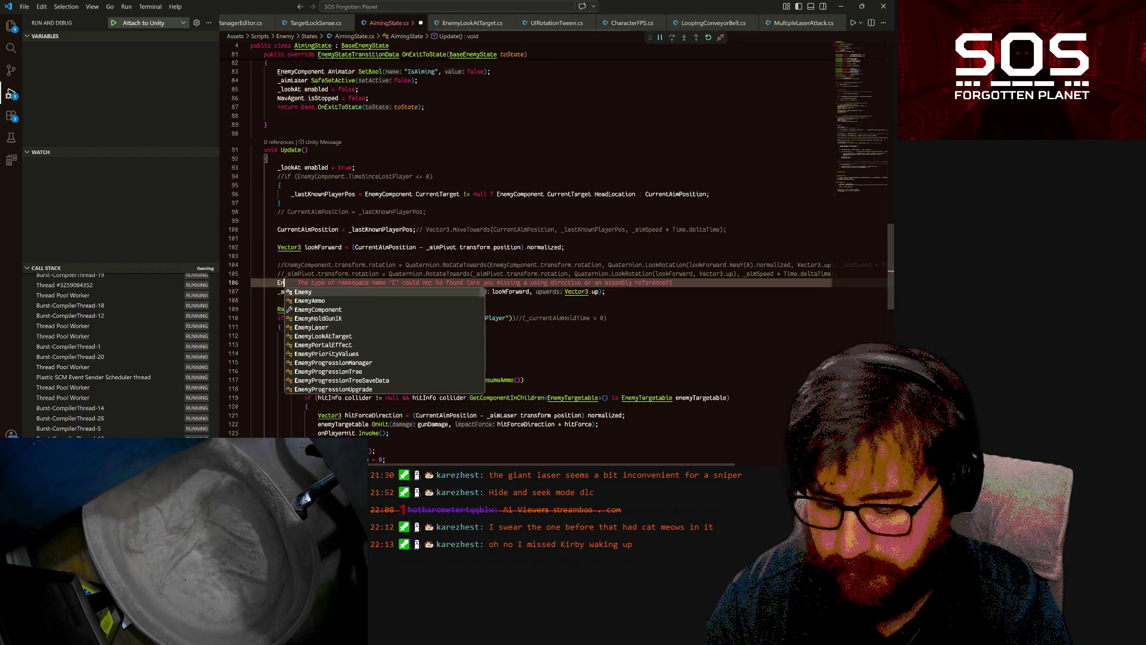
{"action": "type", "text": "emyComponent."}
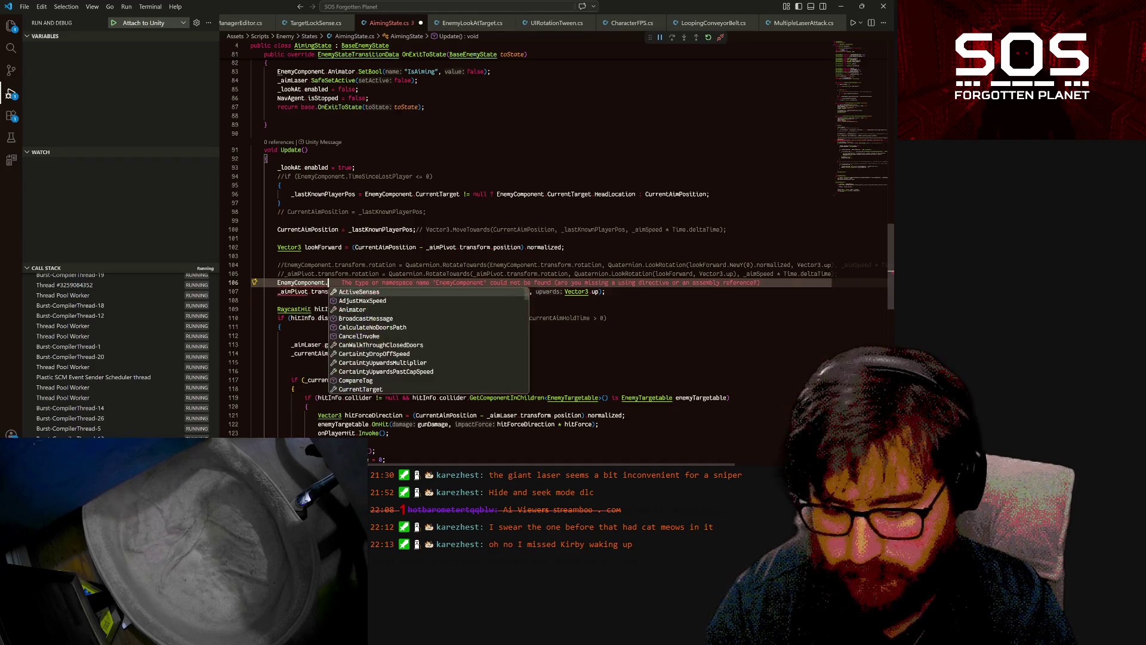
{"action": "type", "text": "transform.ro"}
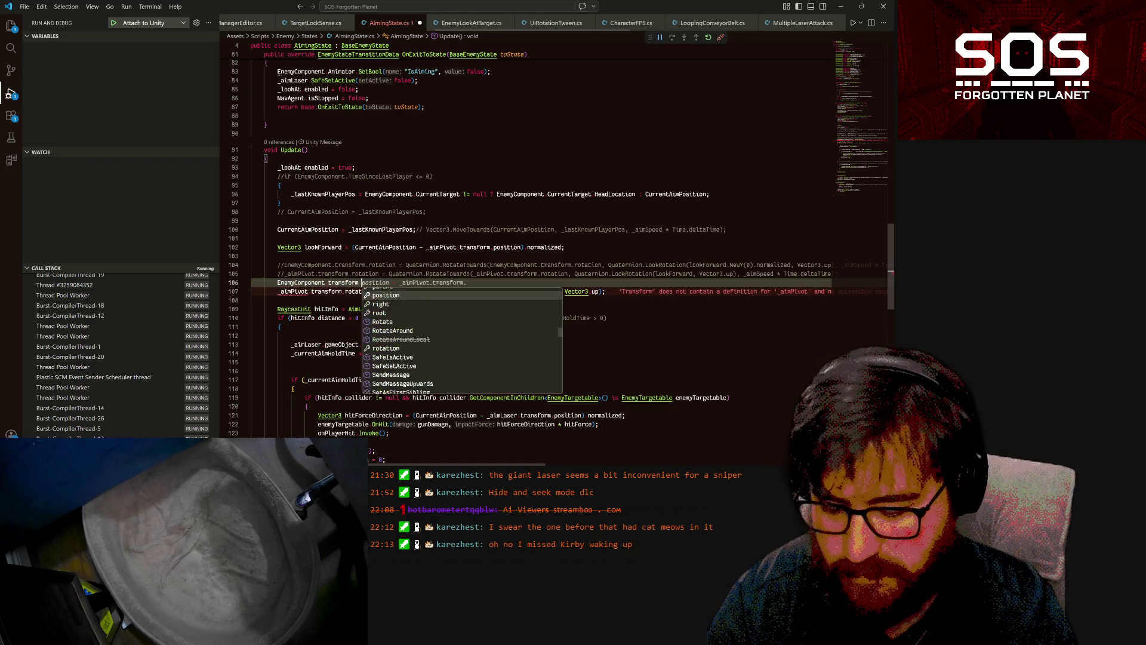
{"action": "key", "text": "Down"}
{"action": "key", "text": "Tab"}
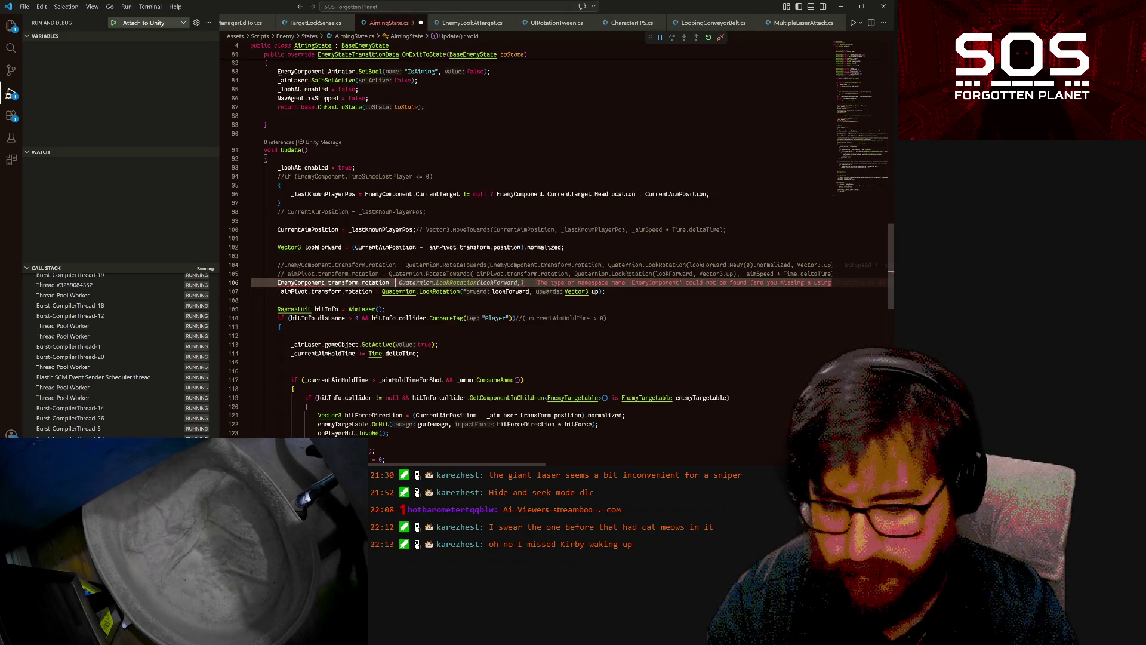
{"action": "type", "text": "= "}
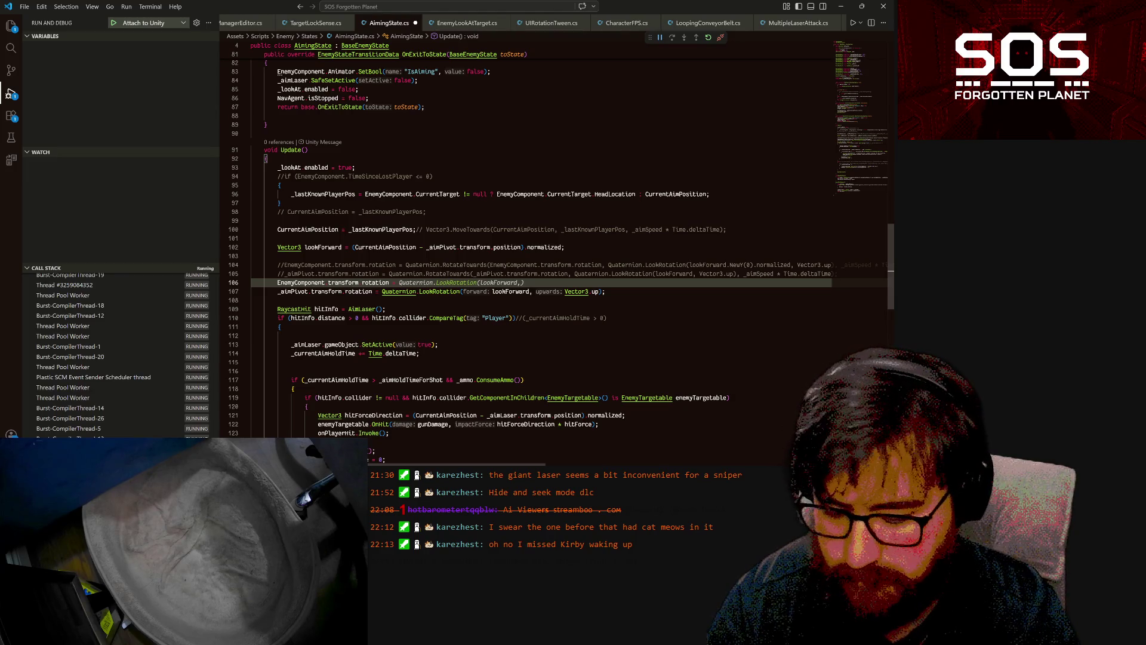
{"action": "type", "text": "Qua"}
{"action": "key", "text": "Tab"}
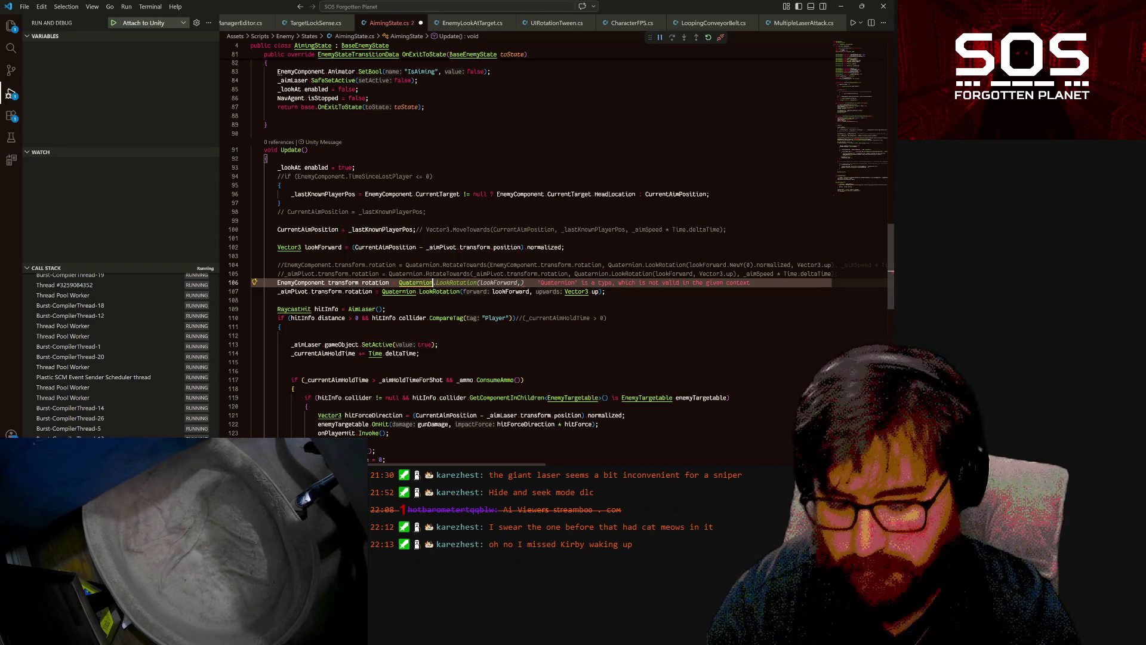
{"action": "type", "text": "."}
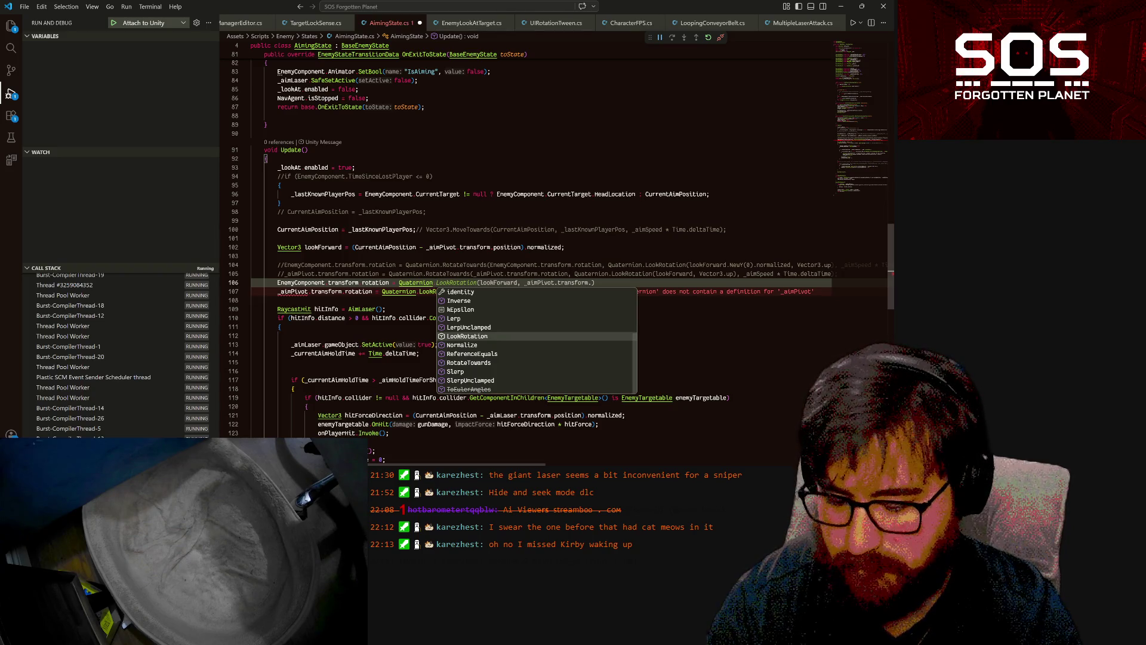
{"action": "type", "text": "Rot"}
{"action": "key", "text": "Tab"}
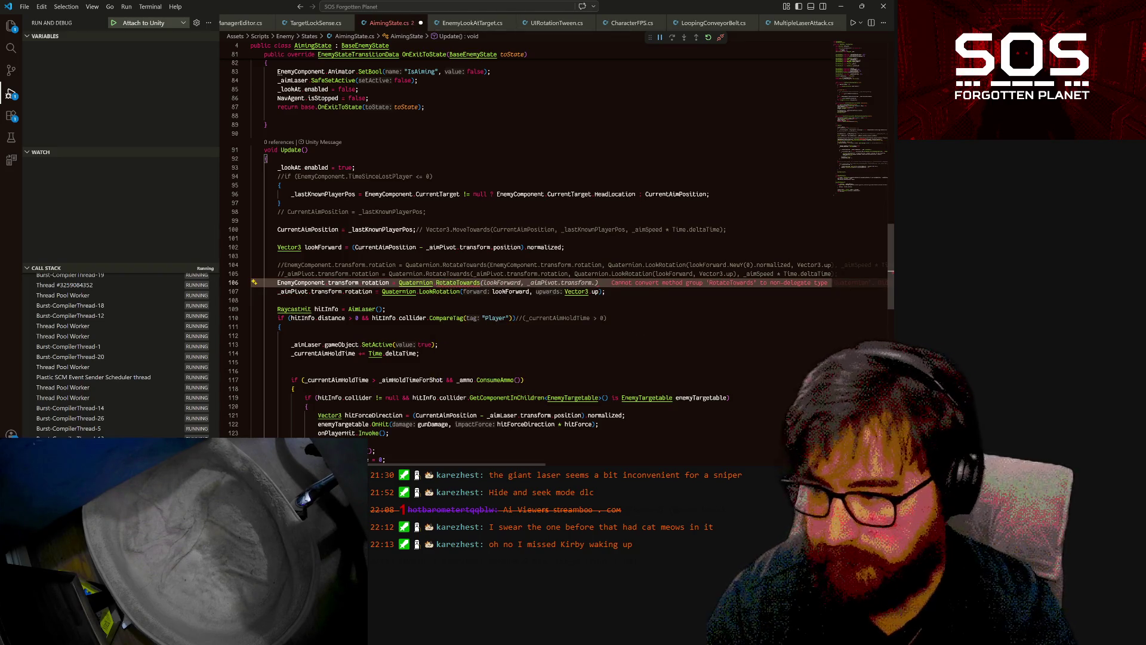
{"action": "type", "text": "("}
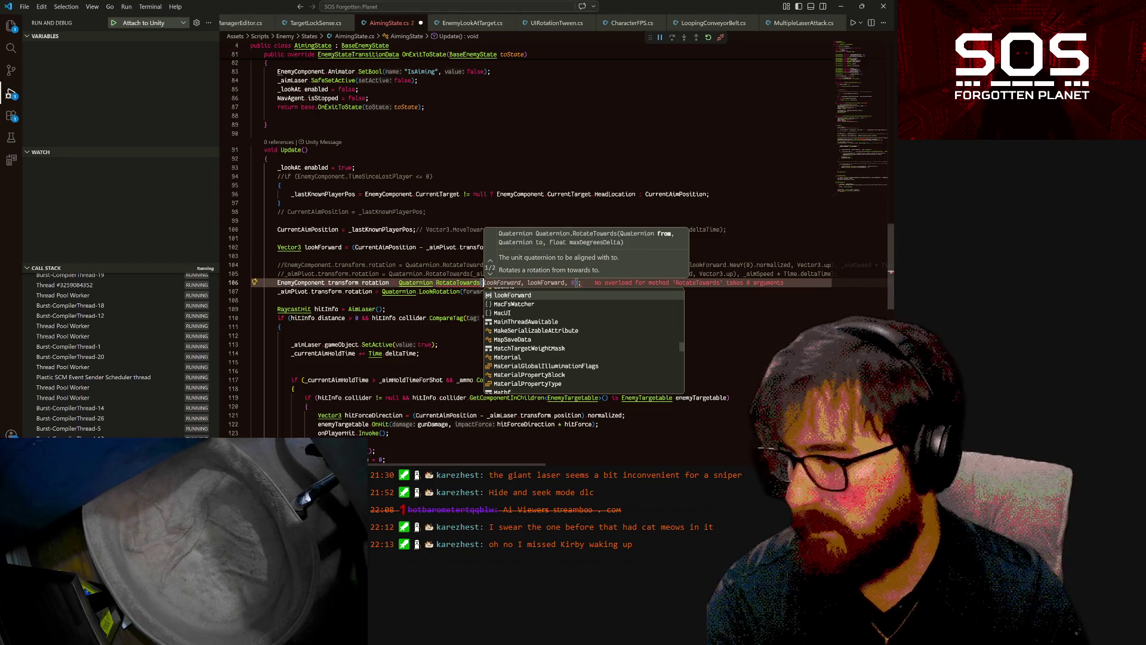
- Start a line above it reading Quaternion rotationLook =
{"action": "key", "text": "Escape"}
{"action": "key", "text": "ctrl+shift+Return"}
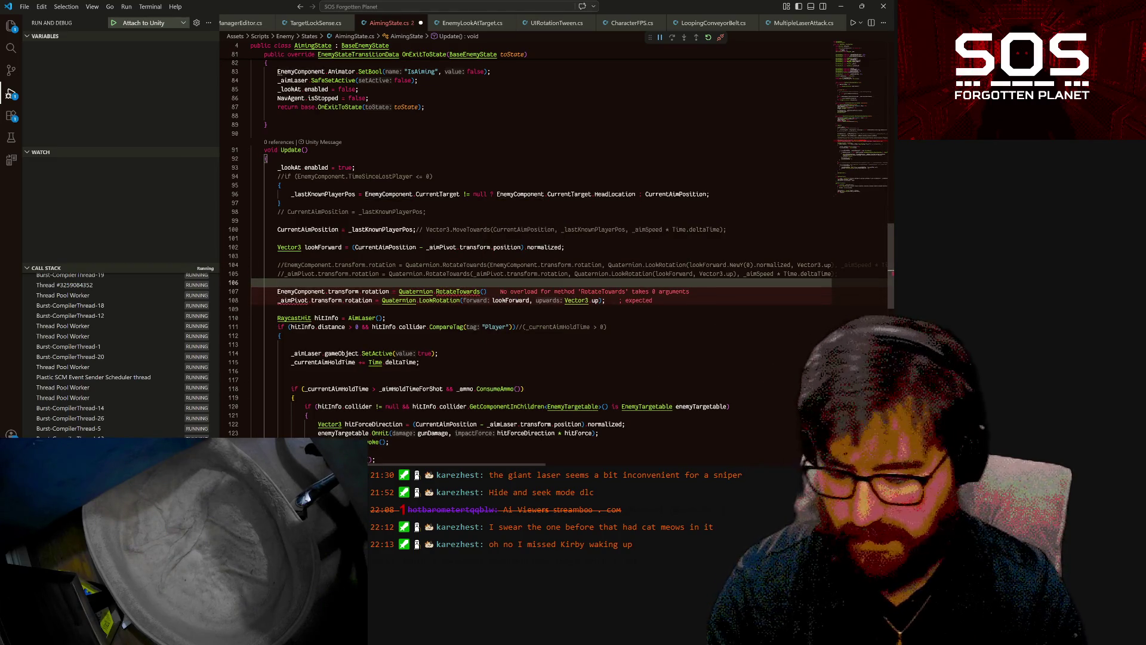
{"action": "type", "text": "Qua"}
{"action": "key", "text": "Down"}
{"action": "key", "text": "Down"}
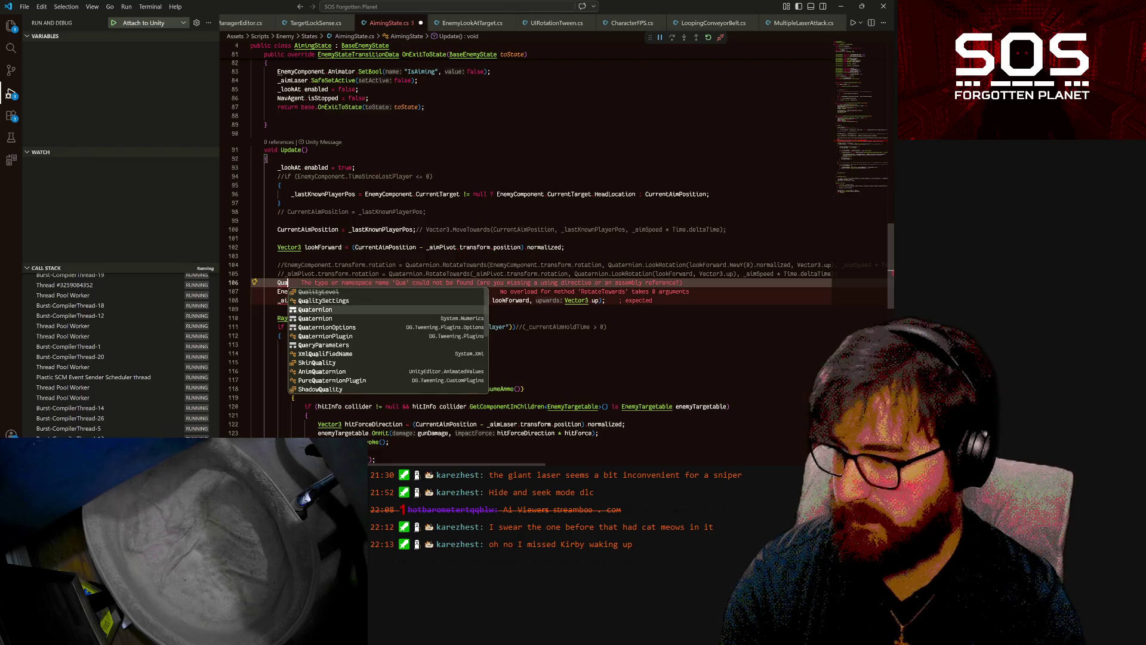
{"action": "key", "text": "Tab"}
{"action": "type", "text": "ro"}
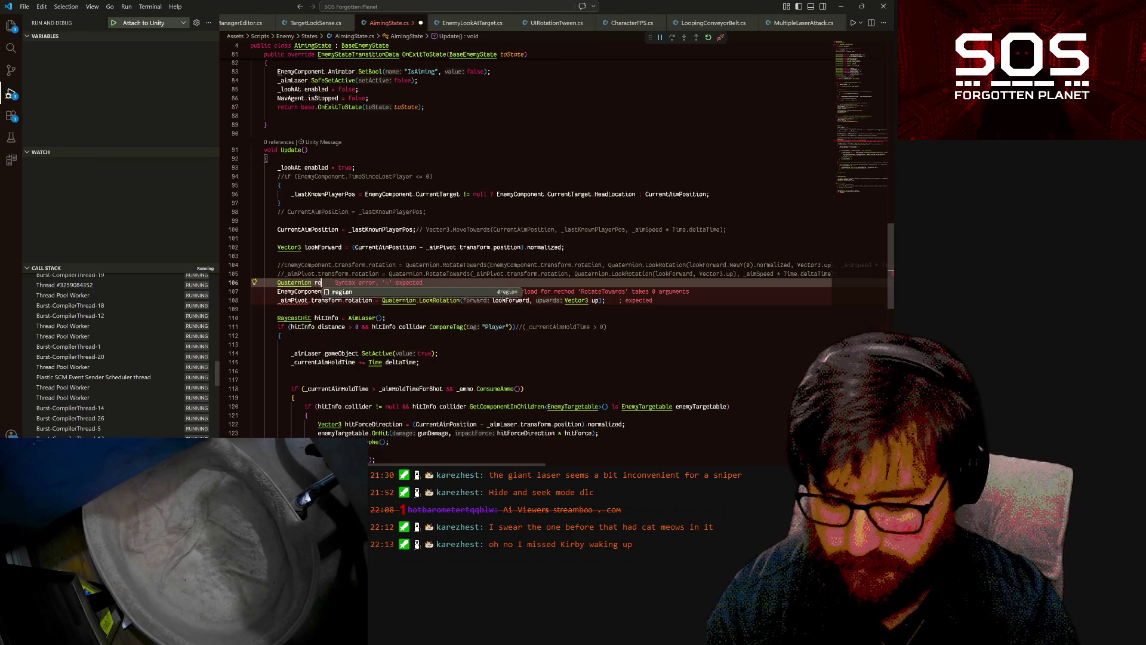
{"action": "type", "text": "tationLook ="}
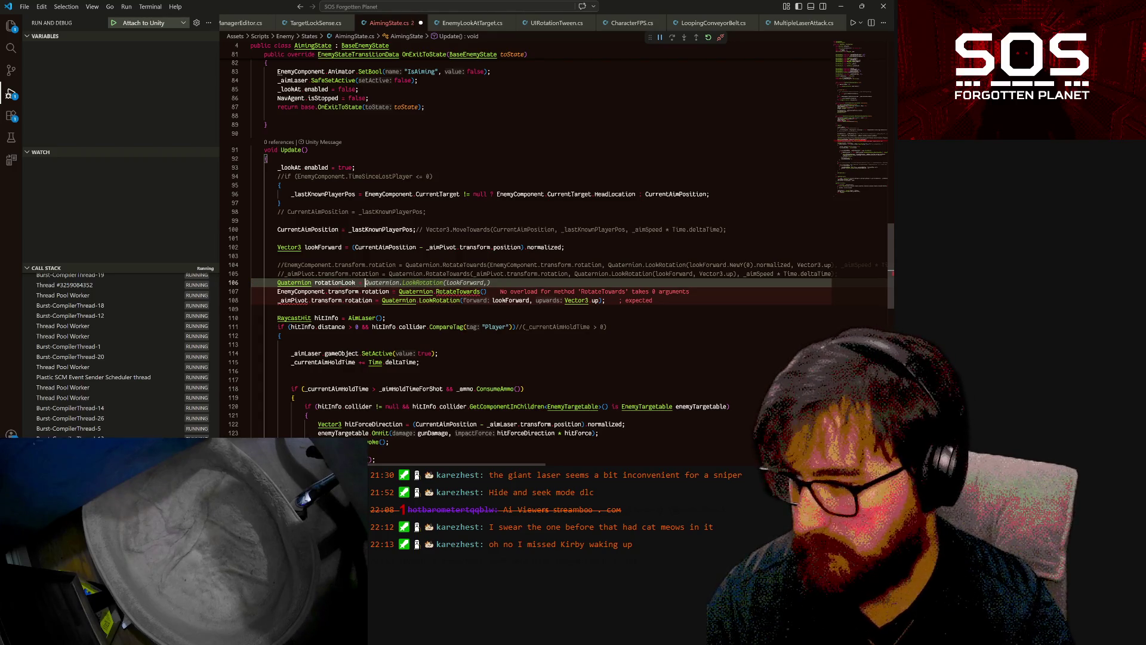
- Move the LookRotation expression into rotationLook and assign rotationLook to the _aimPivot rotation
{"action": "key", "text": "Down"}
{"action": "key", "text": "Down"}
{"action": "key", "text": "shift+ctrl+Right"}
{"action": "key", "text": "shift+ctrl+Right"}
{"action": "key", "text": "shift+ctrl+Right"}
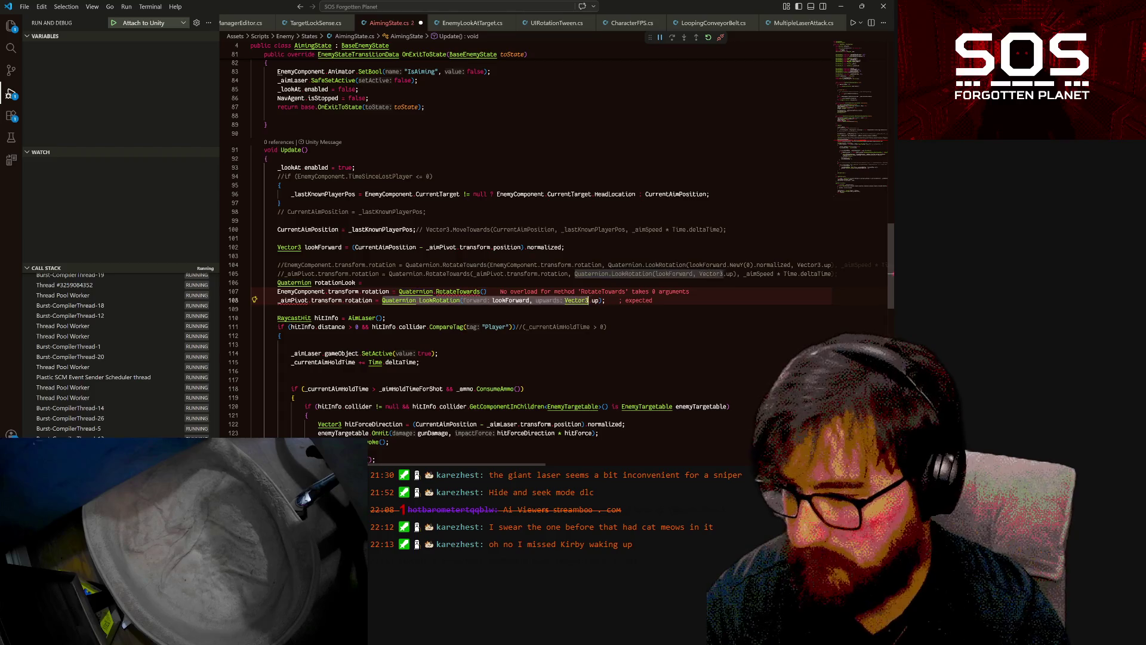
{"action": "key", "text": "ctrl+x"}
{"action": "left_click", "coordinate": [365, 282]}
{"action": "key", "text": "ctrl+v"}
{"action": "type", "text": ";"}
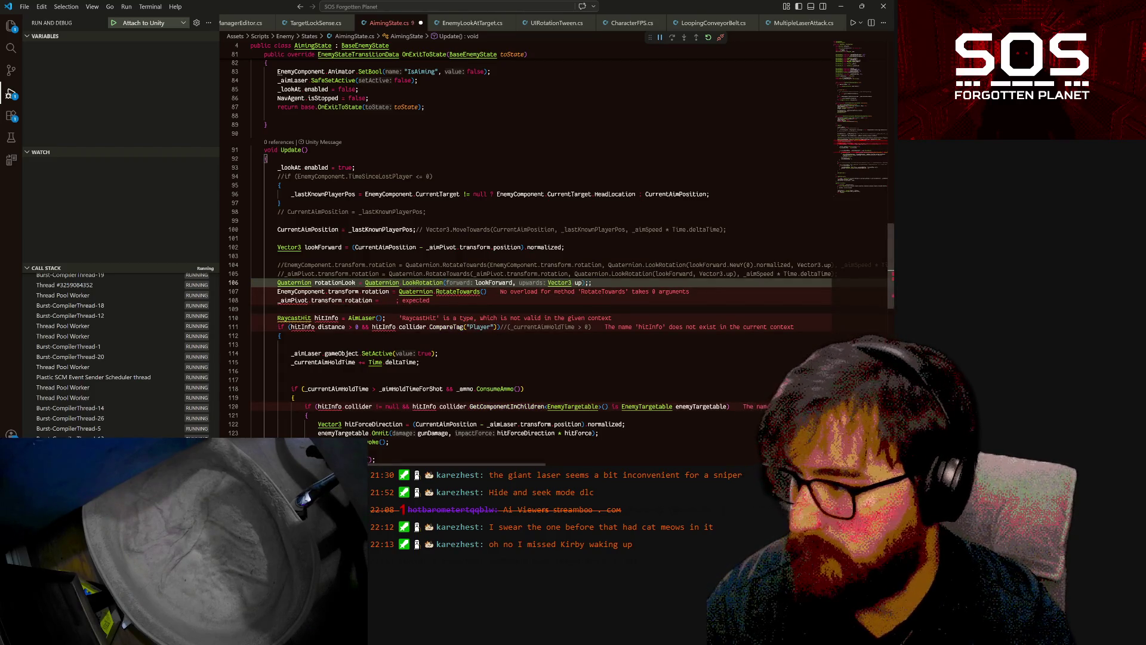
{"action": "double_click", "coordinate": [334, 283]}
{"action": "key", "text": "ctrl+c"}
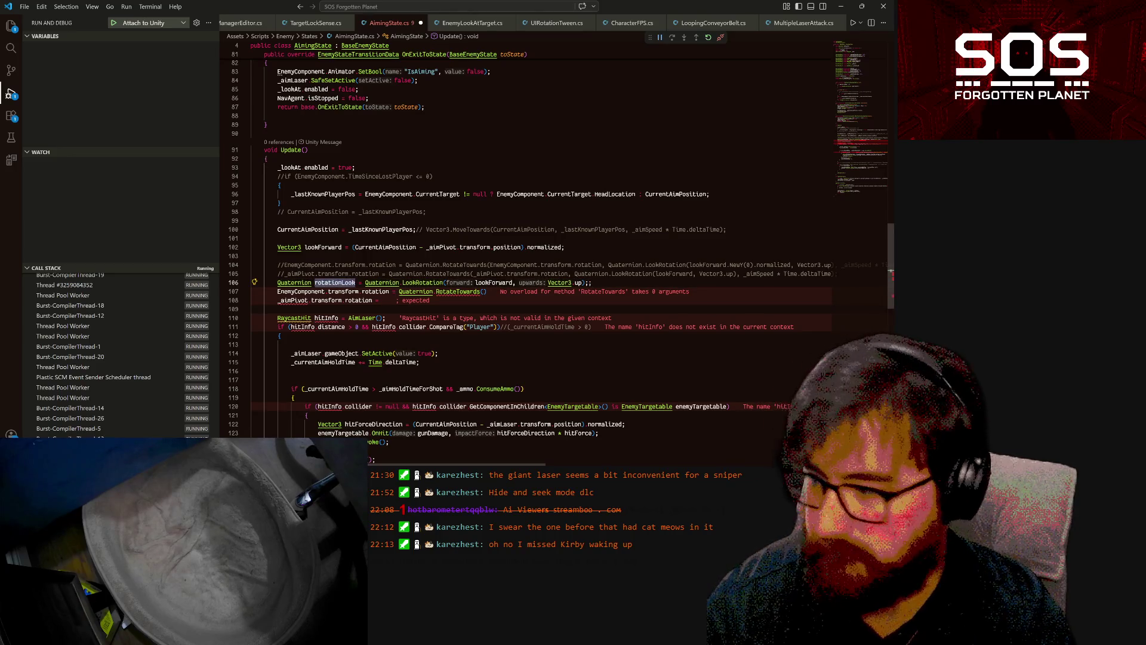
{"action": "left_click", "coordinate": [382, 300]}
{"action": "key", "text": "ctrl+v"}
- Pass EnemyComponent.transform.rotation and rotationLook as the RotateTowards arguments
{"action": "left_click", "coordinate": [484, 292]}
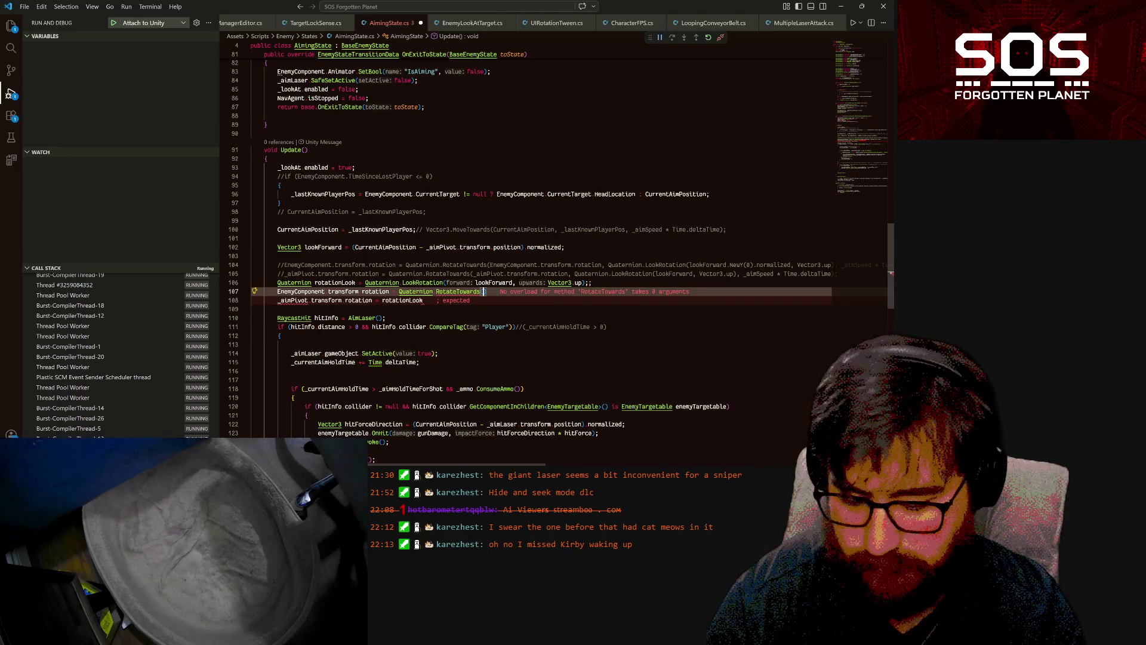
{"action": "key", "text": "ctrl+v"}
{"action": "type", "text": ","}
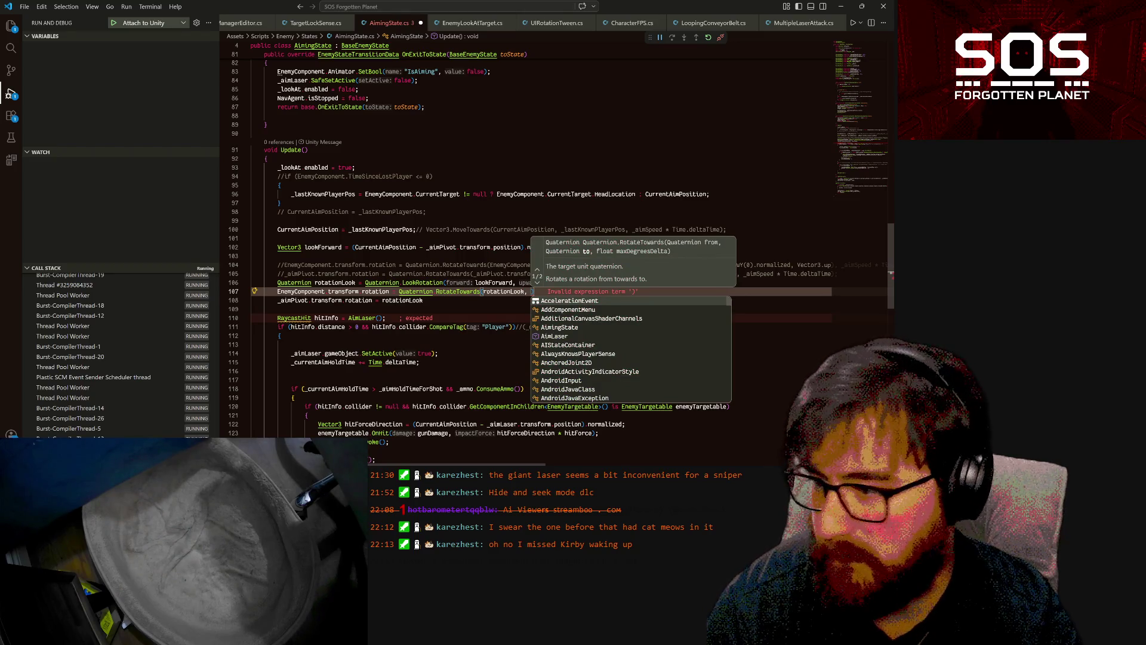
{"action": "key", "text": "Escape"}
{"action": "key", "text": "Home"}
{"action": "key", "text": "ctrl+shift+Right"}
{"action": "key", "text": "ctrl+shift+Right"}
{"action": "key", "text": "ctrl+shift+Right"}
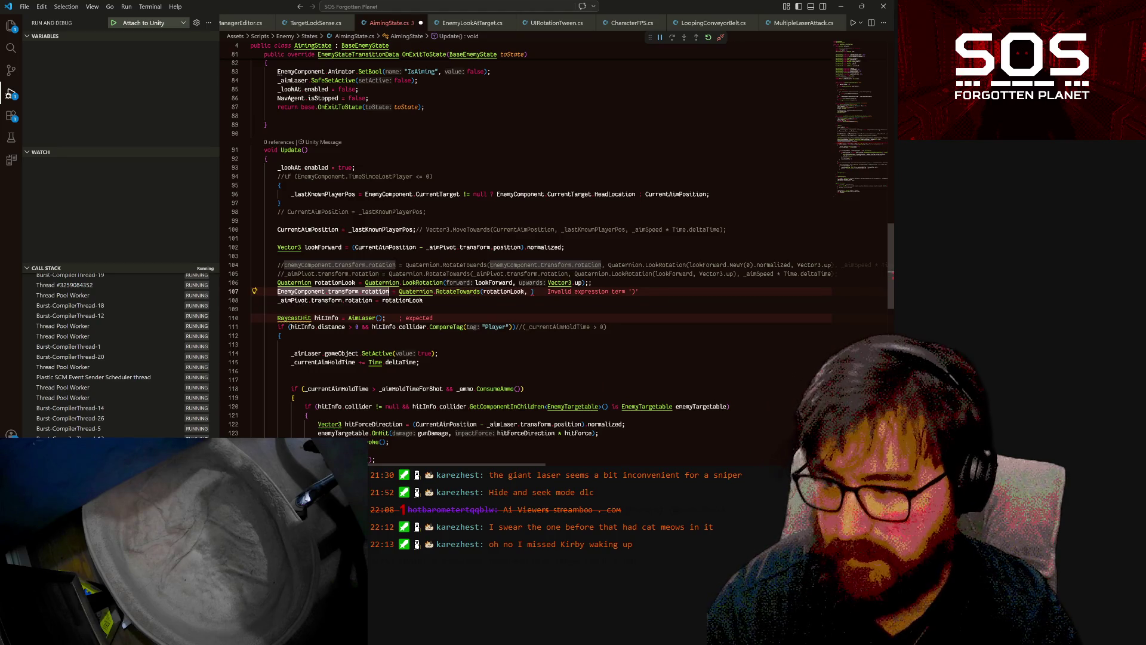
{"action": "left_click", "coordinate": [483, 292]}
{"action": "key", "text": "ctrl+v"}
{"action": "type", "text": ","}
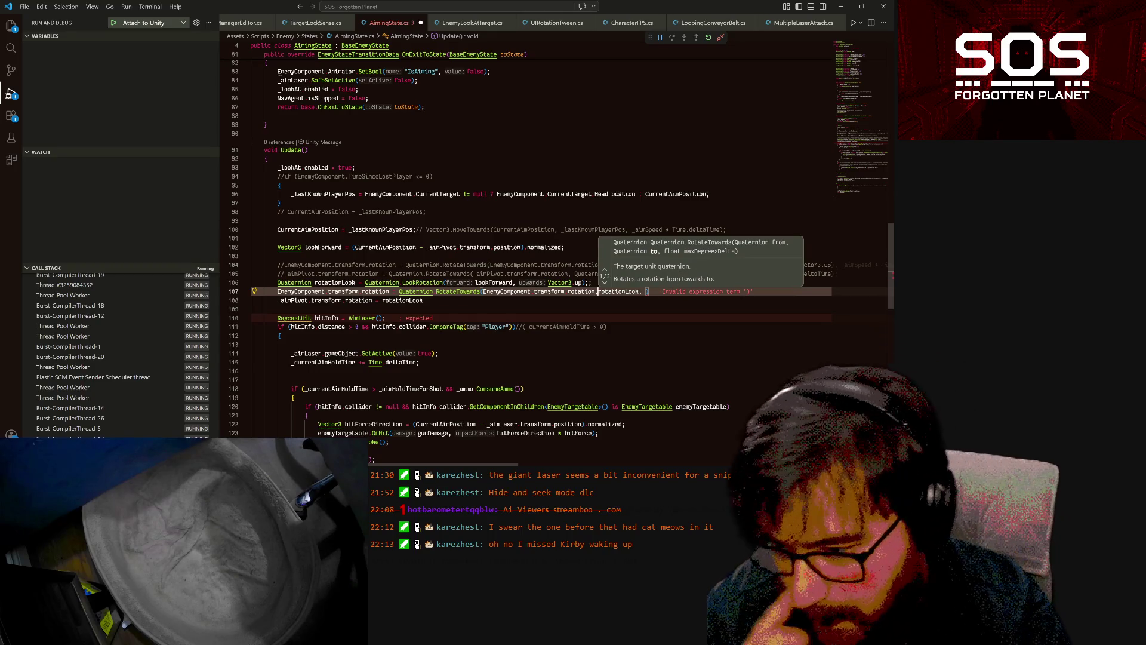
{"action": "key", "text": "Escape"}
- Add _rotationSpeed * Time.deltaTime as the third argument and save AimingState.cs
{"action": "mouse_move", "coordinate": [667, 291]}
{"action": "key", "text": "BackSpace"}
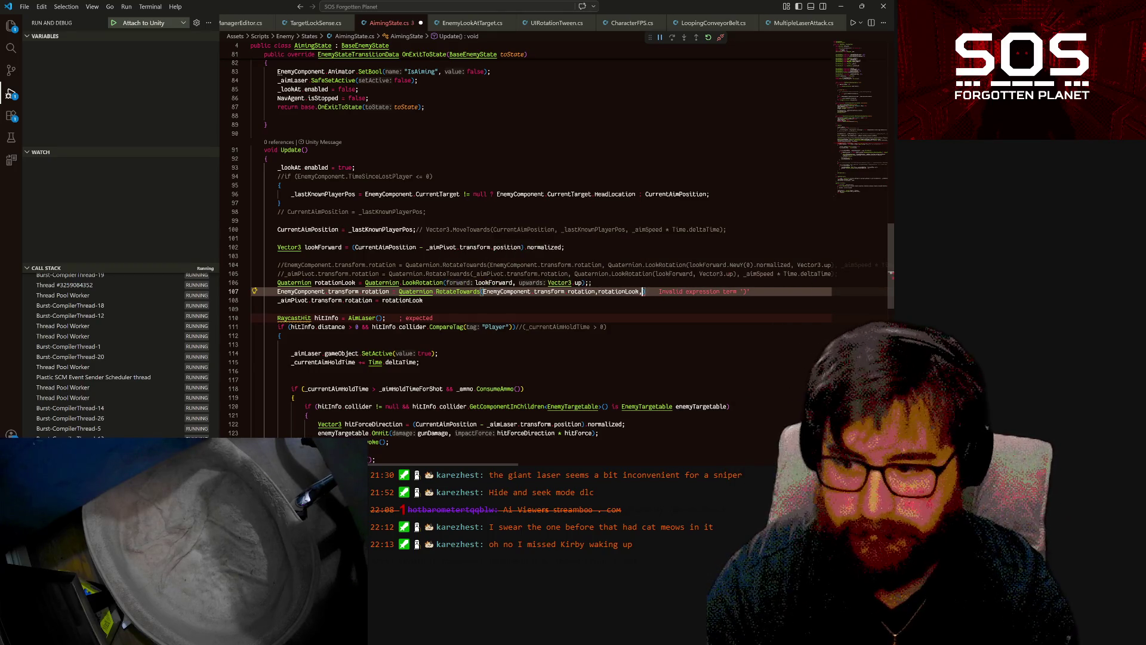
{"action": "type", "text": "_"}
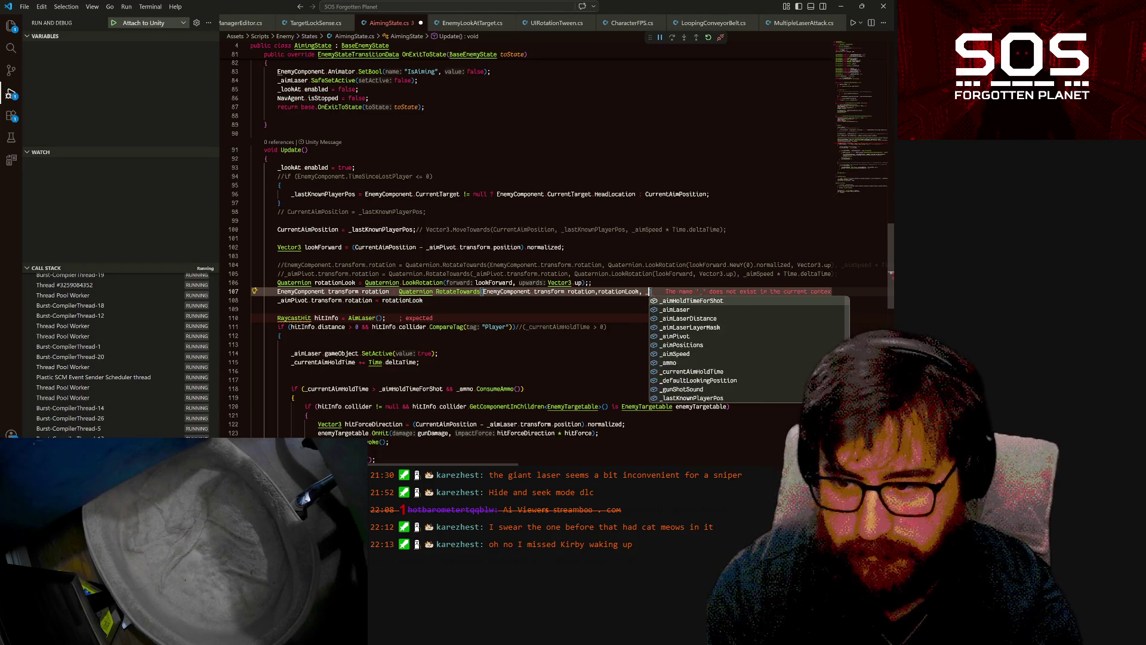
{"action": "type", "text": "rot"}
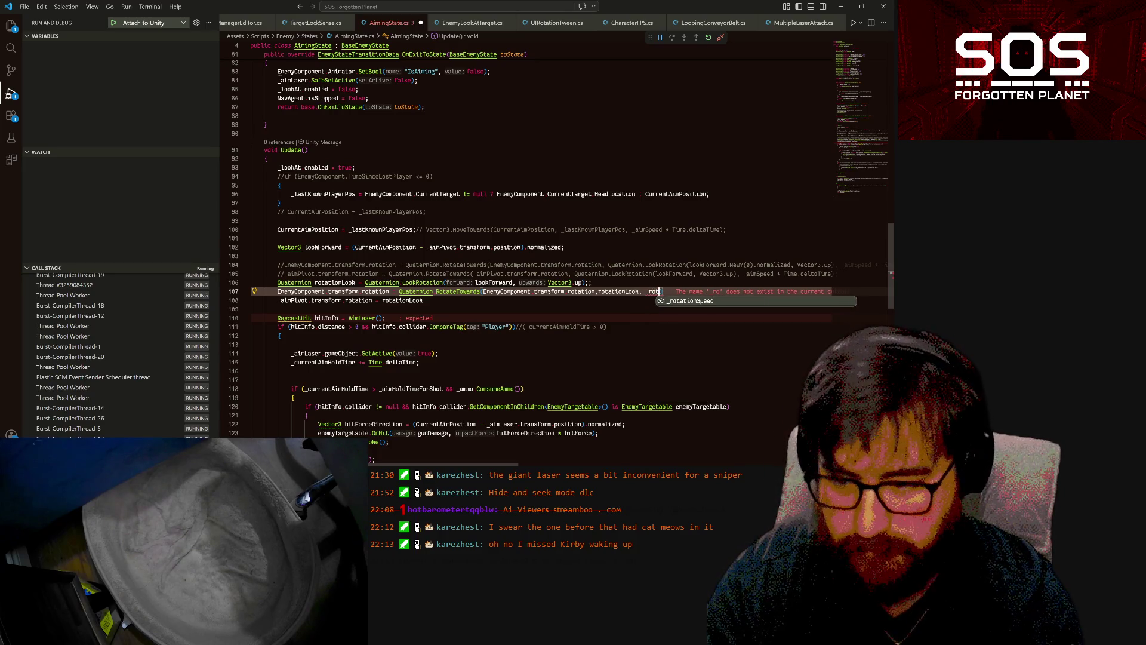
{"action": "type", "text": "ationSpeed * Time.de"}
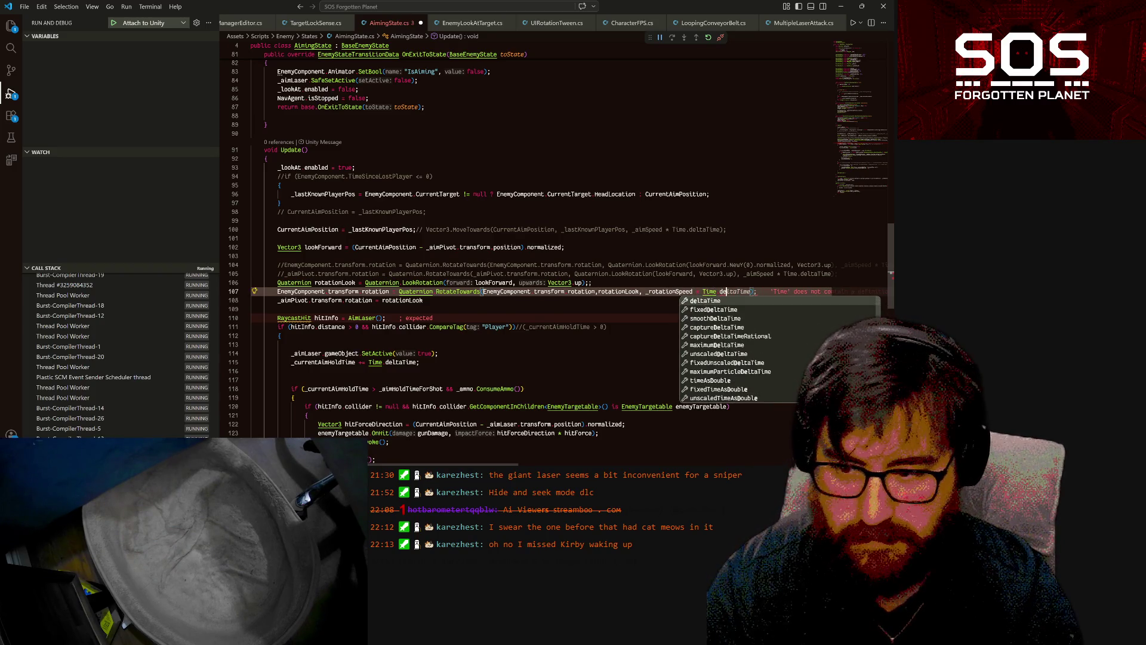
{"action": "key", "text": "Tab"}
{"action": "type", "text": ";"}
{"action": "key", "text": "ctrl+s"}
- Add the missing semicolon to the unfinished rotation line, then return to Unity
{"action": "mouse_move", "coordinate": [435, 292]}
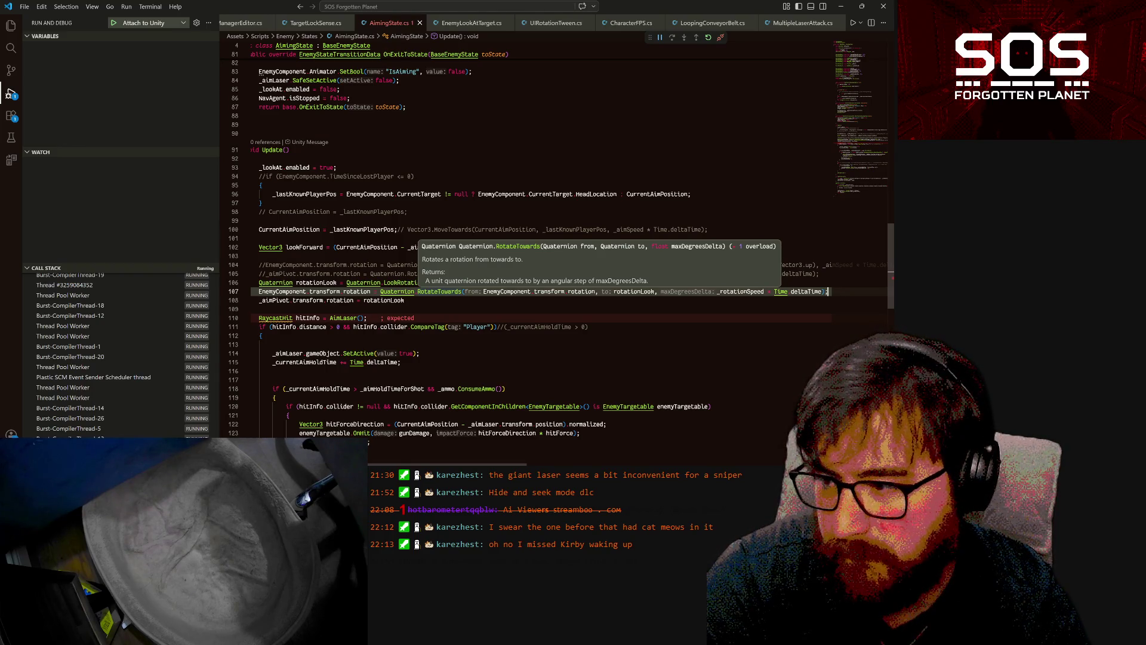
{"action": "left_click", "coordinate": [404, 300]}
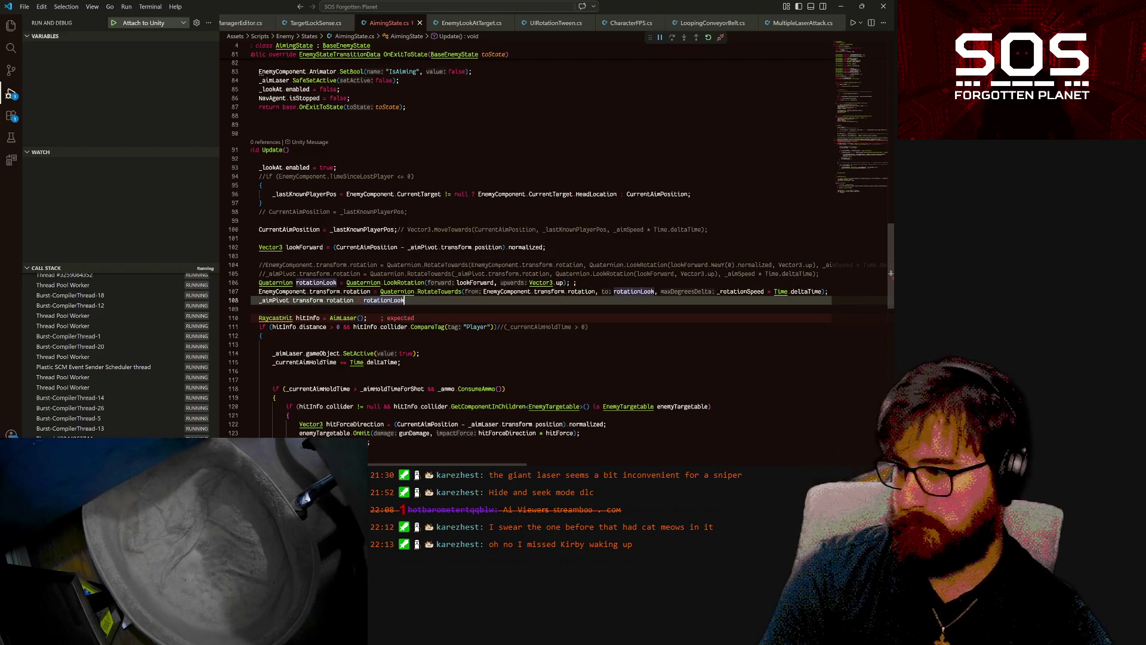
{"action": "type", "text": ";"}
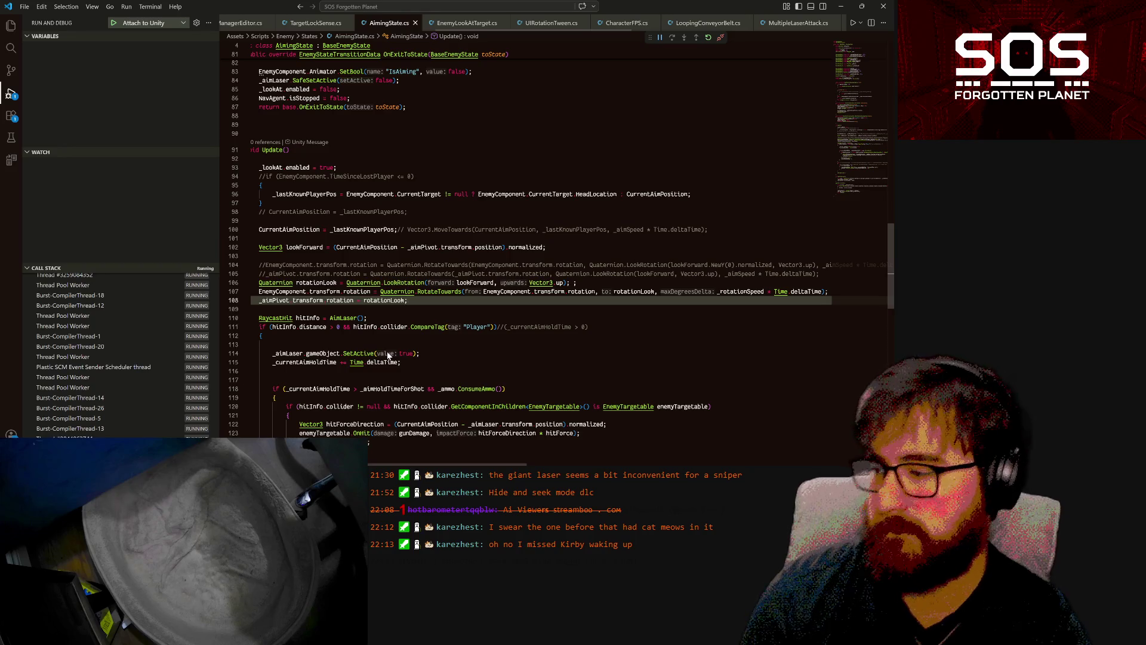
{"action": "key", "text": "alt+Tab"}
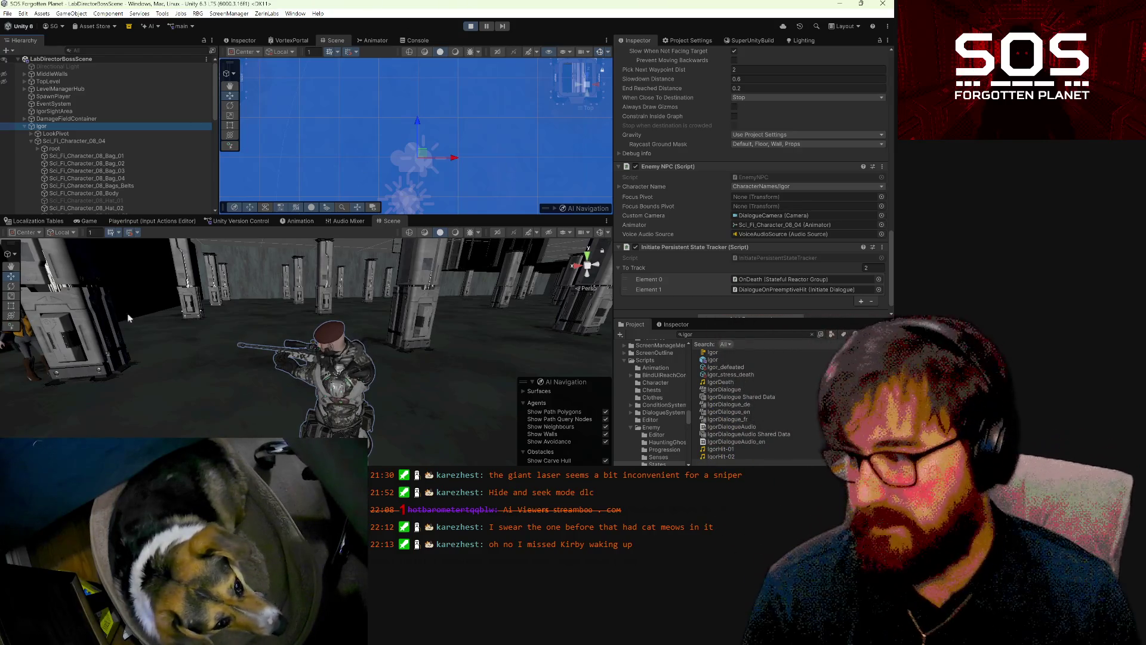
- Orbit the Scene view camera back from Igor and around the pillars
{"action": "left_click_drag", "start_coordinate": [340, 370], "coordinate": [460, 416]}
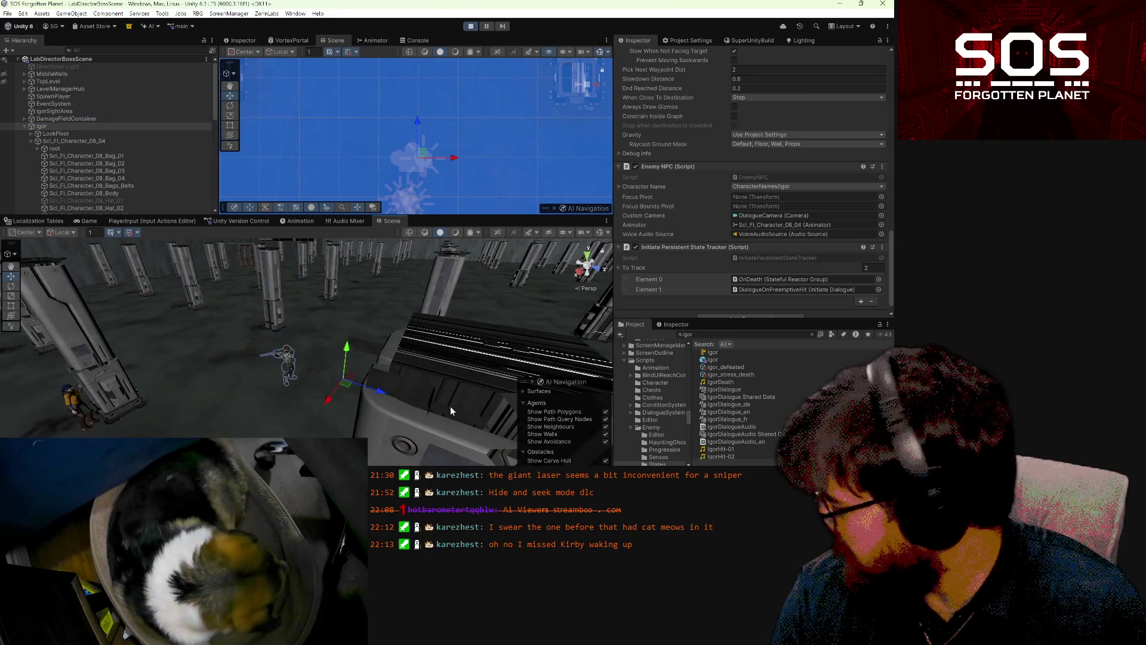
{"action": "mouse_move", "coordinate": [395, 396]}
{"action": "left_mouse_down"}
{"action": "mouse_move", "coordinate": [468, 398]}
{"action": "mouse_move", "coordinate": [348, 414]}
{"action": "mouse_move", "coordinate": [398, 400]}
{"action": "mouse_move", "coordinate": [343, 333]}
{"action": "mouse_move", "coordinate": [363, 350]}
{"action": "mouse_move", "coordinate": [475, 318]}
{"action": "mouse_move", "coordinate": [339, 545]}
{"action": "mouse_move", "coordinate": [225, 156]}
{"action": "left_mouse_up"}
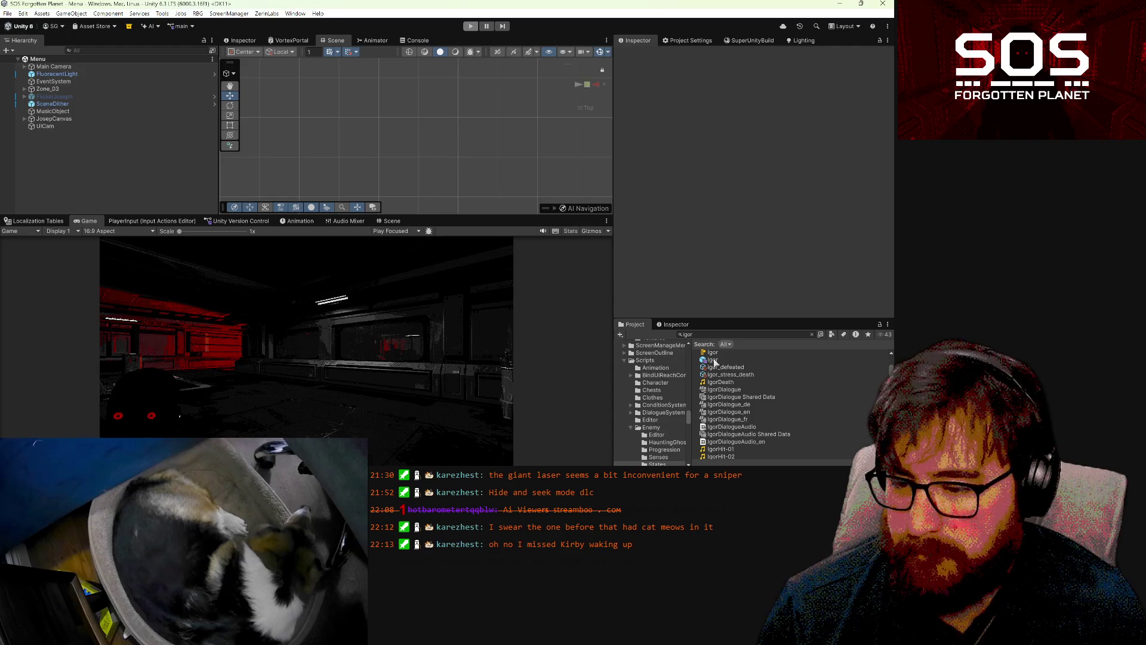
- Open the Igor prefab and select its Aiming state
{"action": "double_click", "coordinate": [714, 360]}
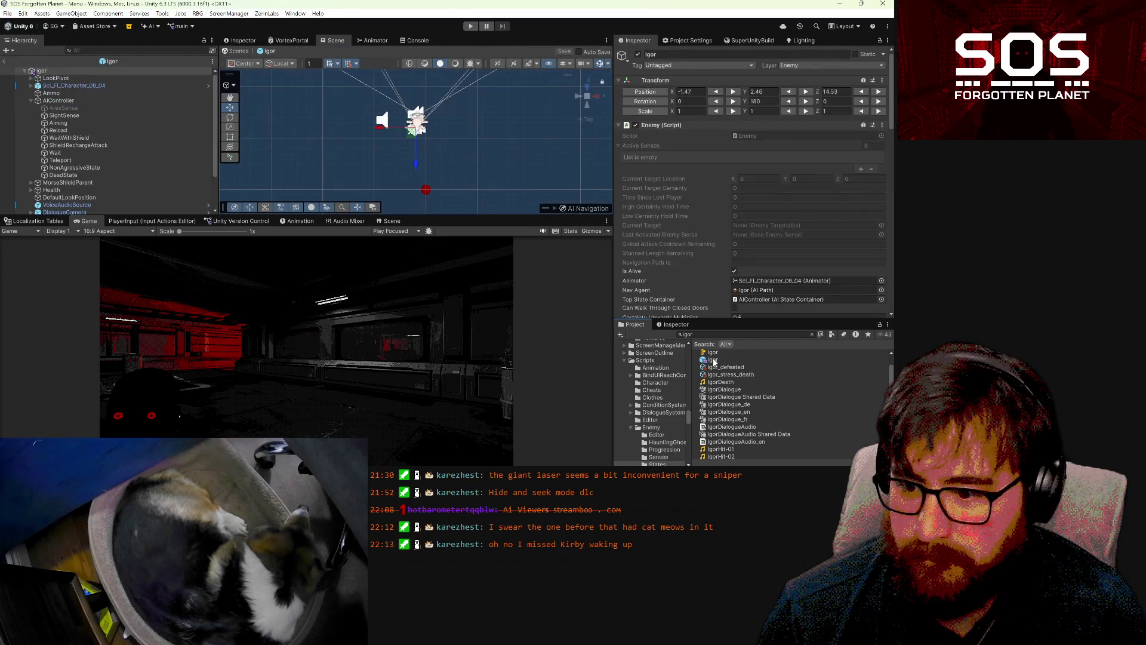
{"action": "left_click", "coordinate": [77, 123]}
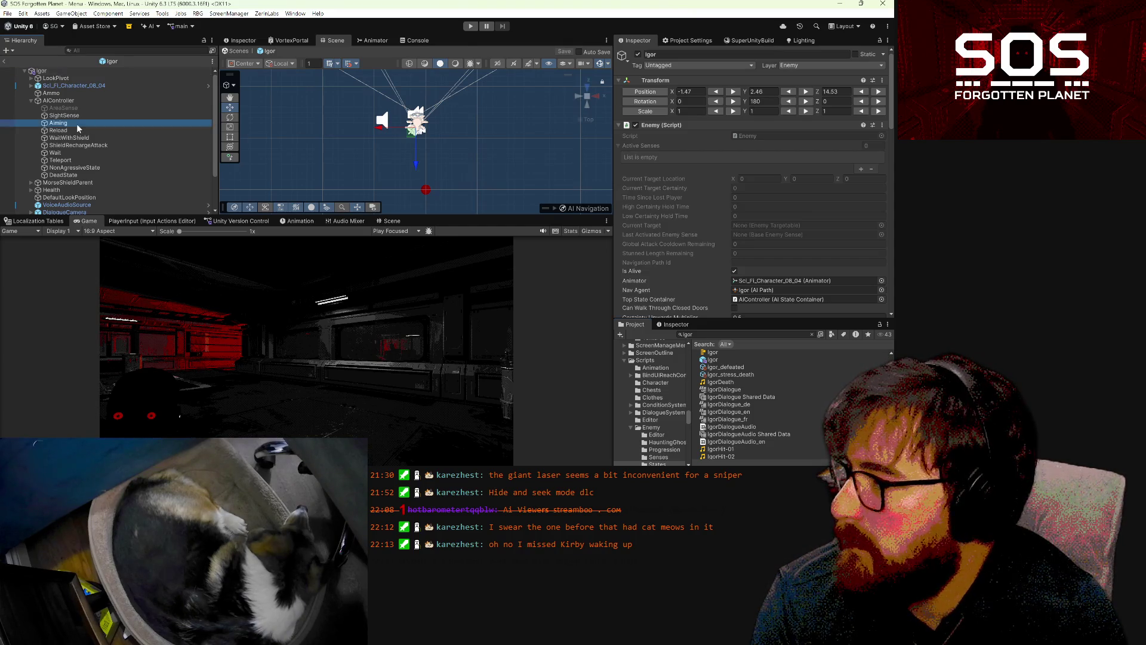
{"action": "scroll", "coordinate": [776, 215], "scroll_direction": "down", "scroll_amount": 3}
{"action": "scroll", "coordinate": [768, 217], "scroll_direction": "down", "scroll_amount": 2}
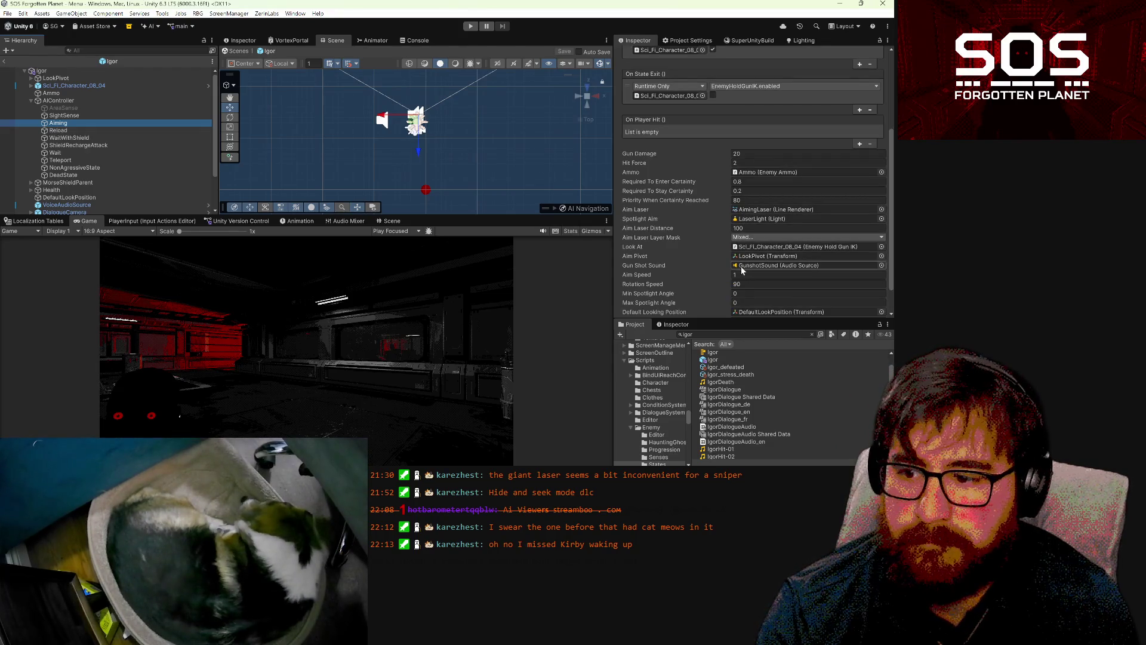
{"action": "left_click", "coordinate": [740, 275]}
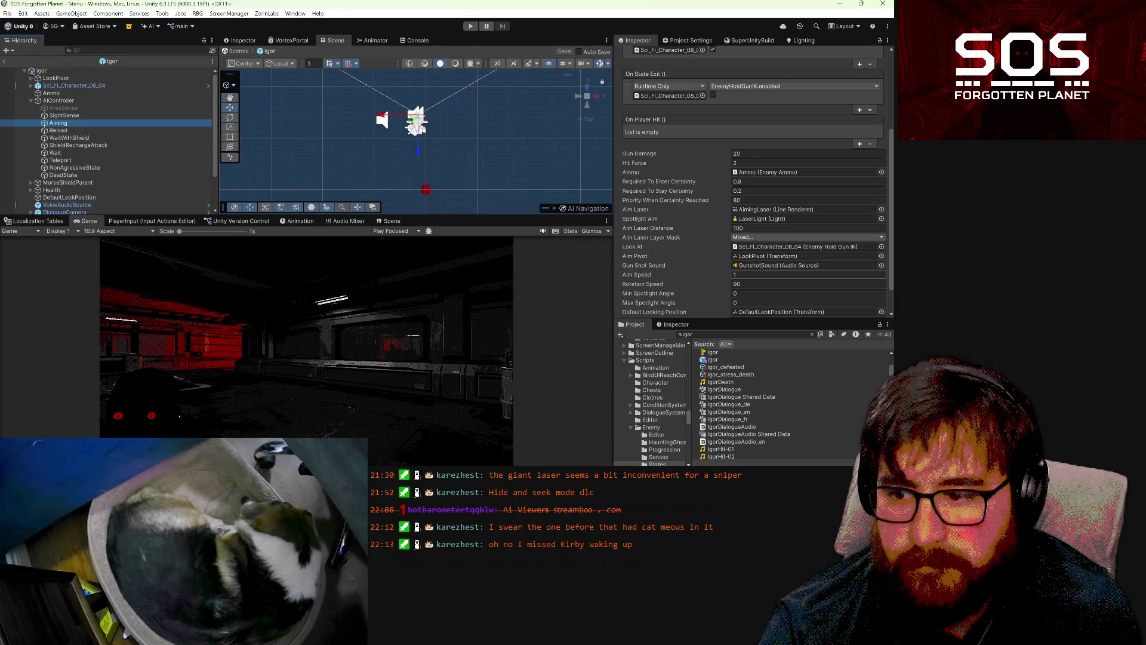
{"action": "scroll", "coordinate": [746, 272], "scroll_direction": "down", "scroll_amount": 2}
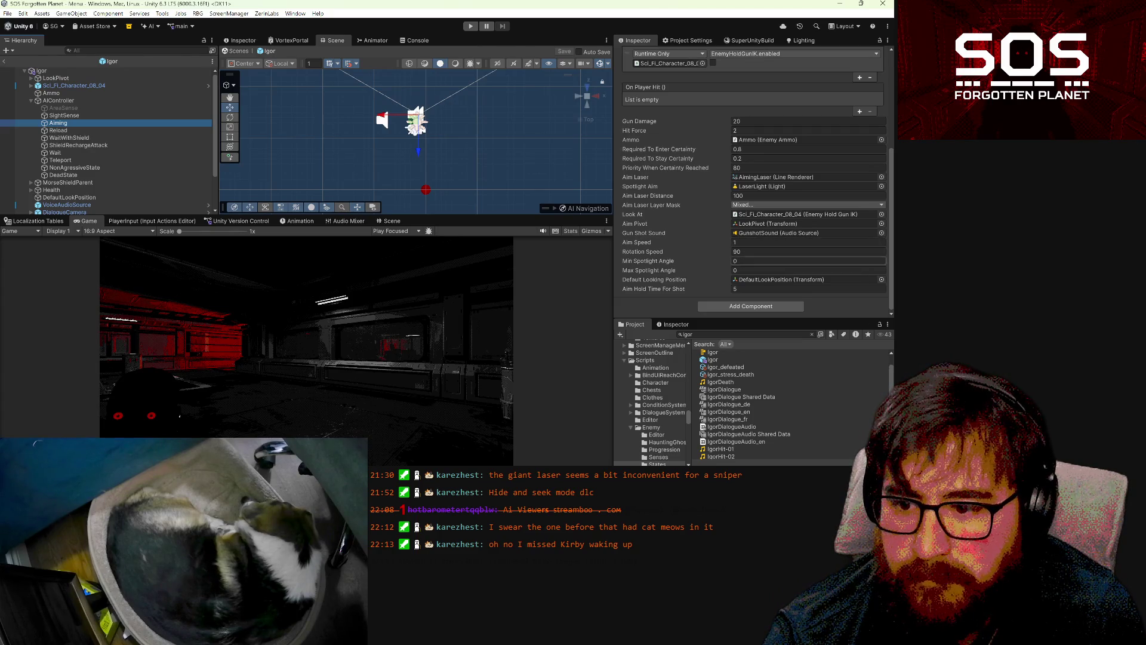
- Set Aim Hold Time For Shot to 2 and Gun Damage to 10, save, and exit Prefab Mode
{"action": "left_click", "coordinate": [755, 288]}
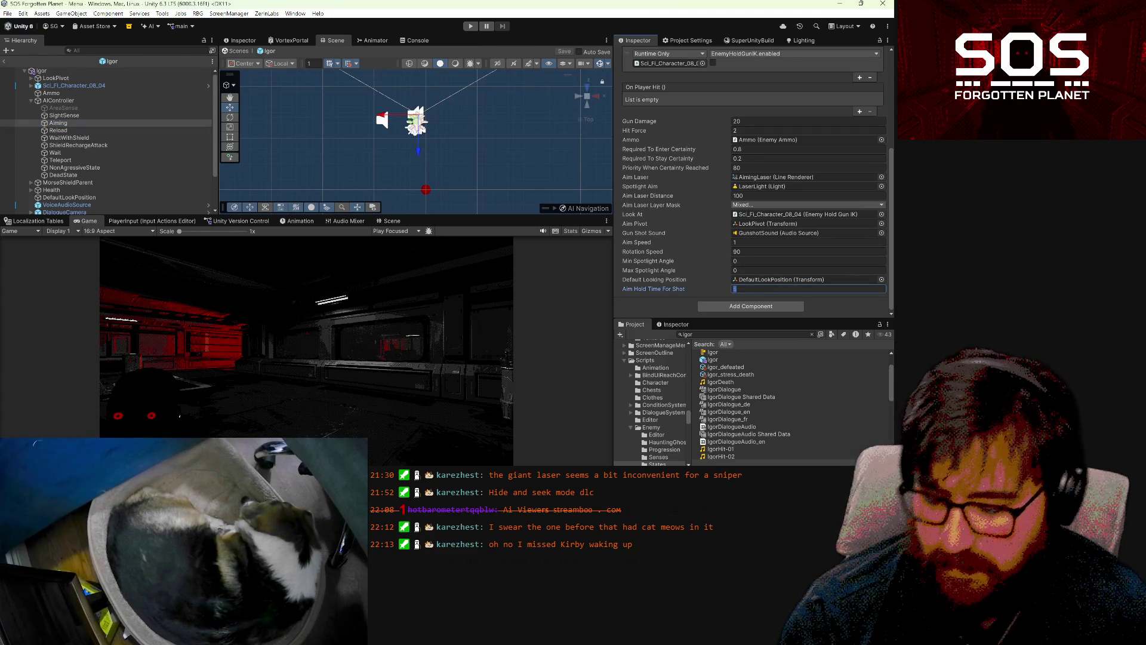
{"action": "type", "text": "2"}
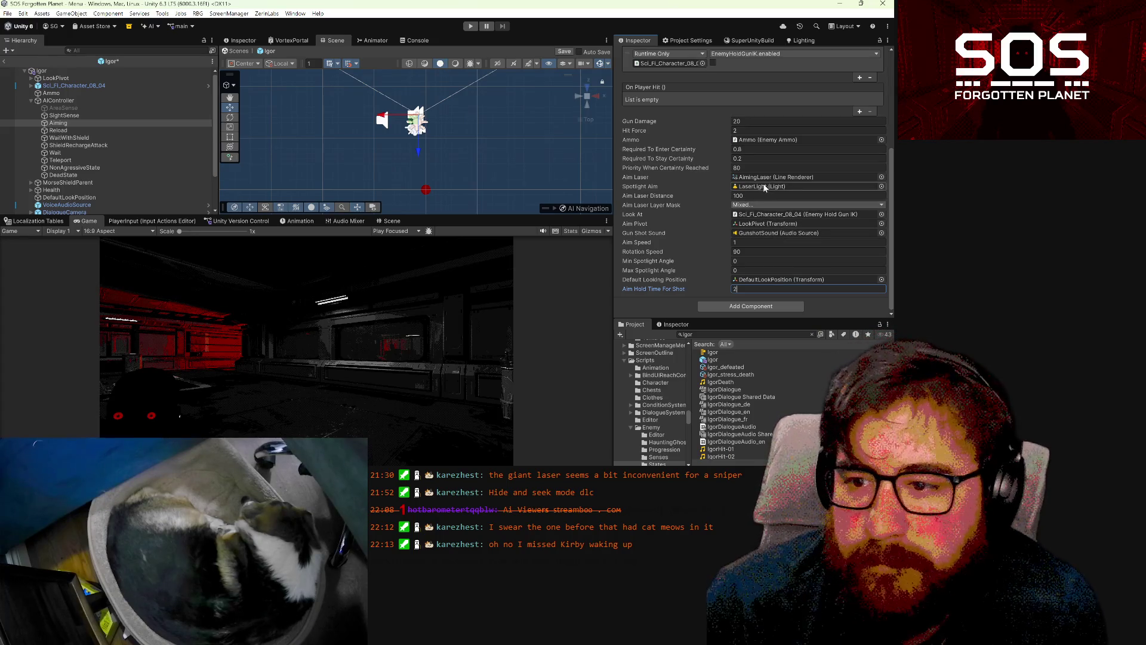
{"action": "left_click", "coordinate": [750, 122]}
{"action": "type", "text": "10"}
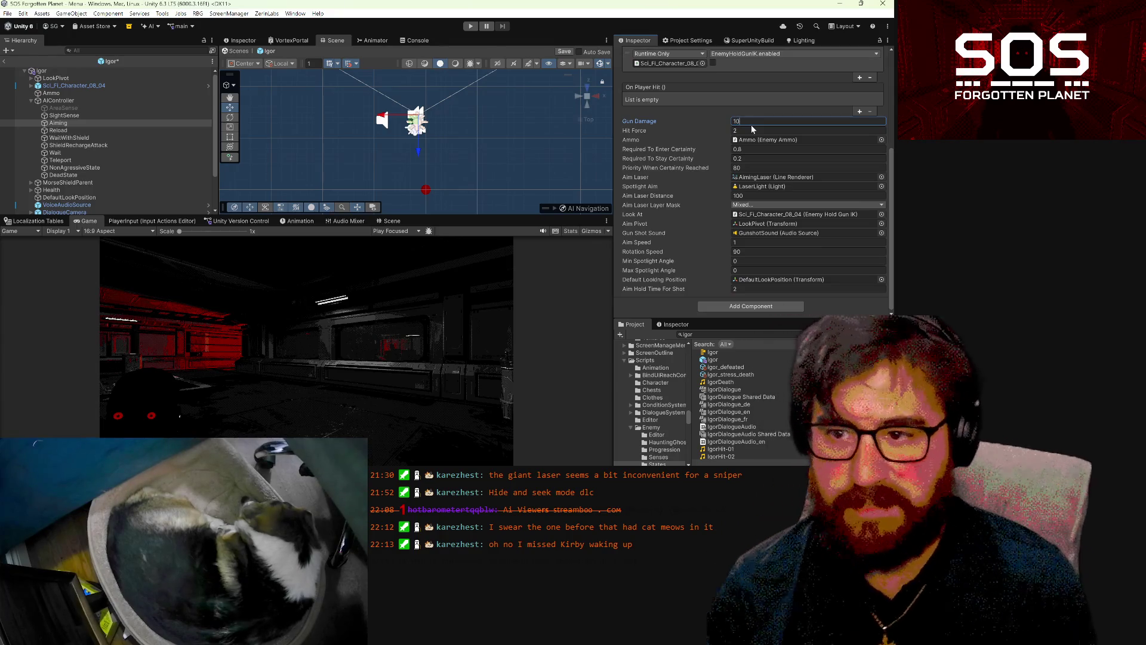
{"action": "left_click", "coordinate": [751, 149]}
{"action": "key", "text": "ctrl+s"}
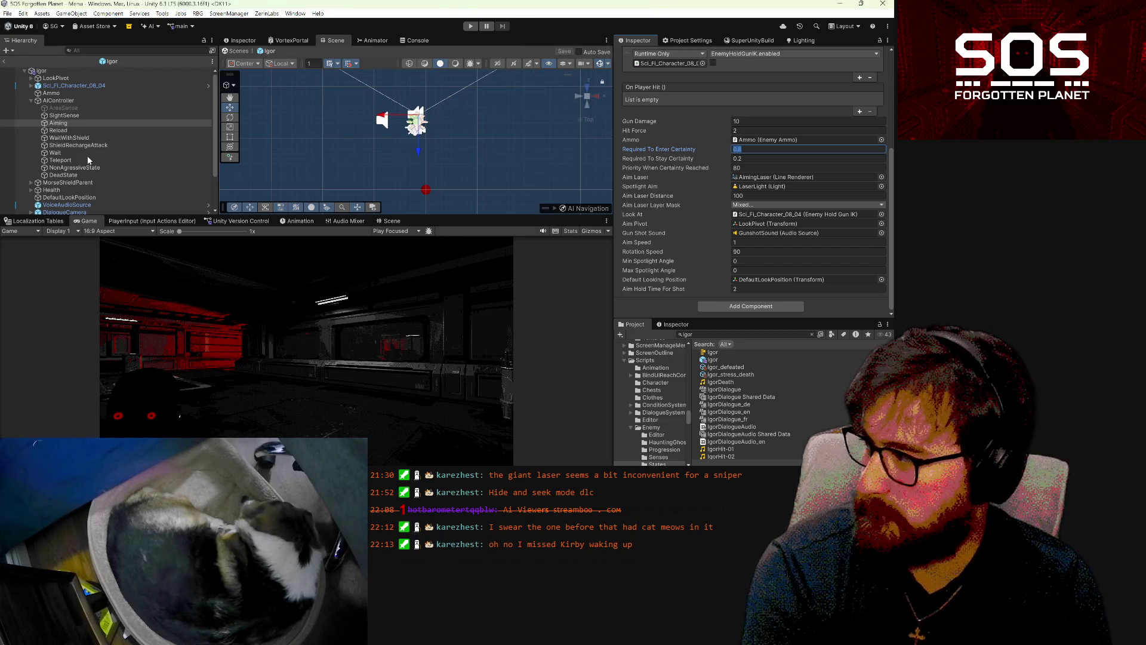
{"action": "scroll", "coordinate": [89, 148], "scroll_direction": "down", "scroll_amount": 3}
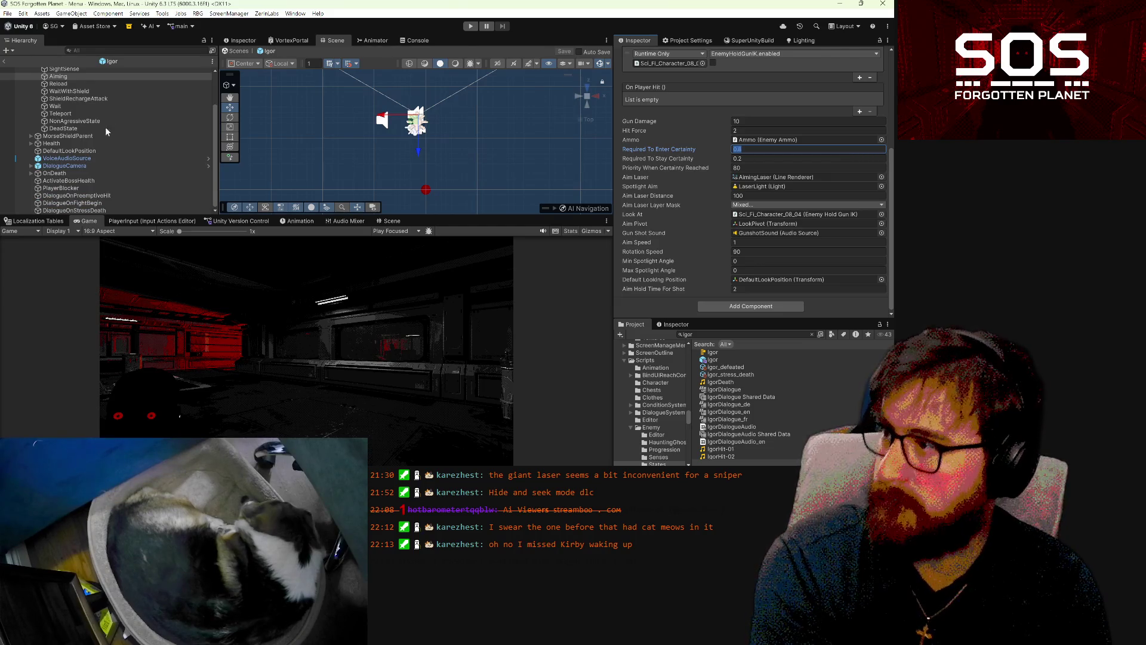
{"action": "left_click", "coordinate": [5, 60]}
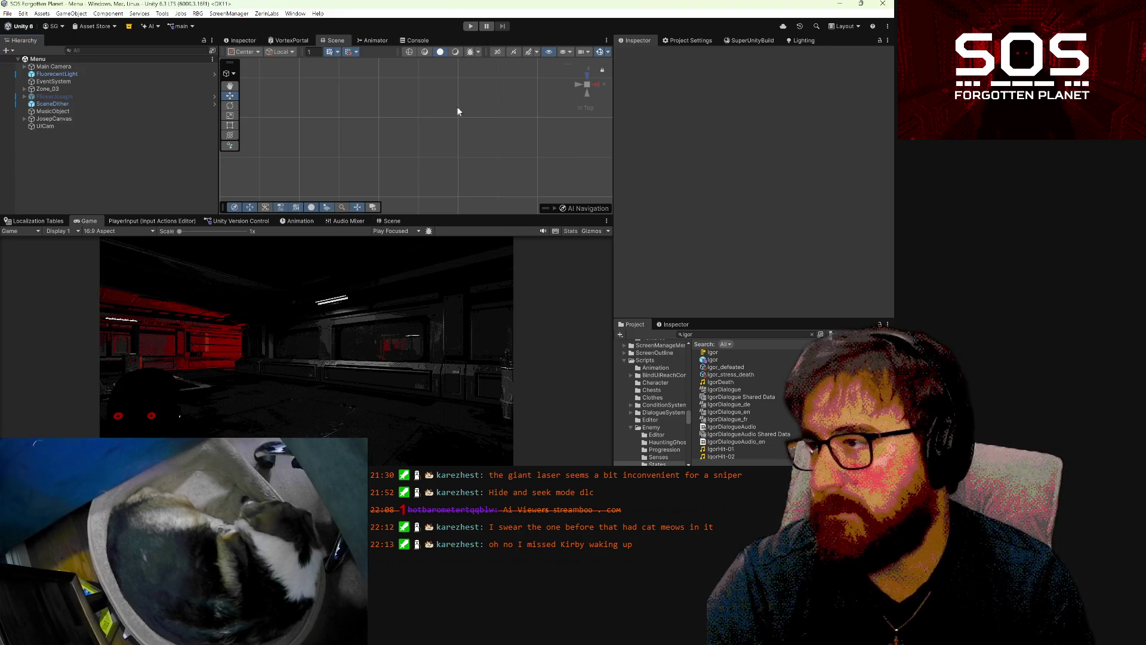
- Enter Play mode, dismiss the greeting, and load the first save slot from Load Game
{"action": "left_click", "coordinate": [469, 28]}
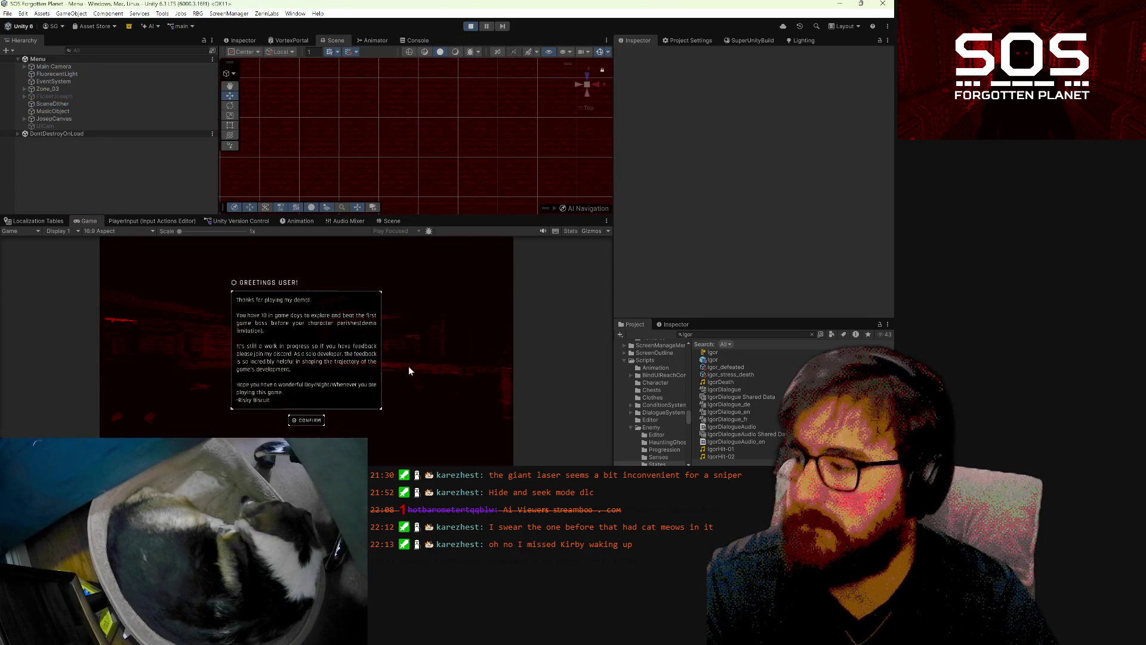
{"action": "left_click", "coordinate": [305, 420]}
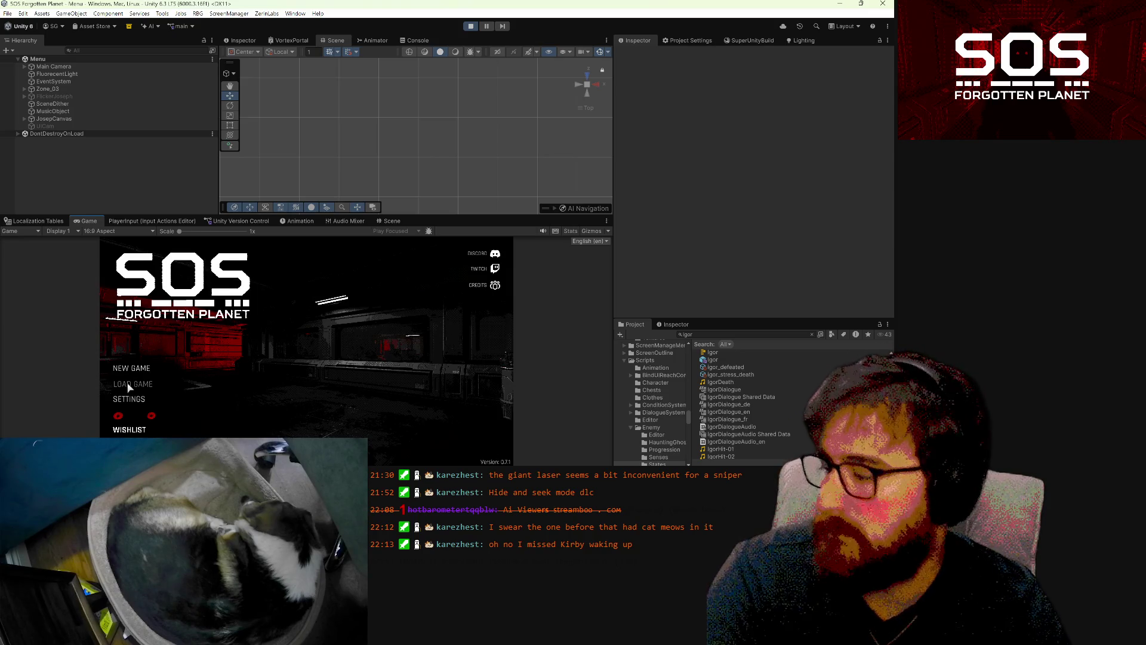
{"action": "left_click", "coordinate": [129, 385]}
{"action": "left_click", "coordinate": [235, 283]}
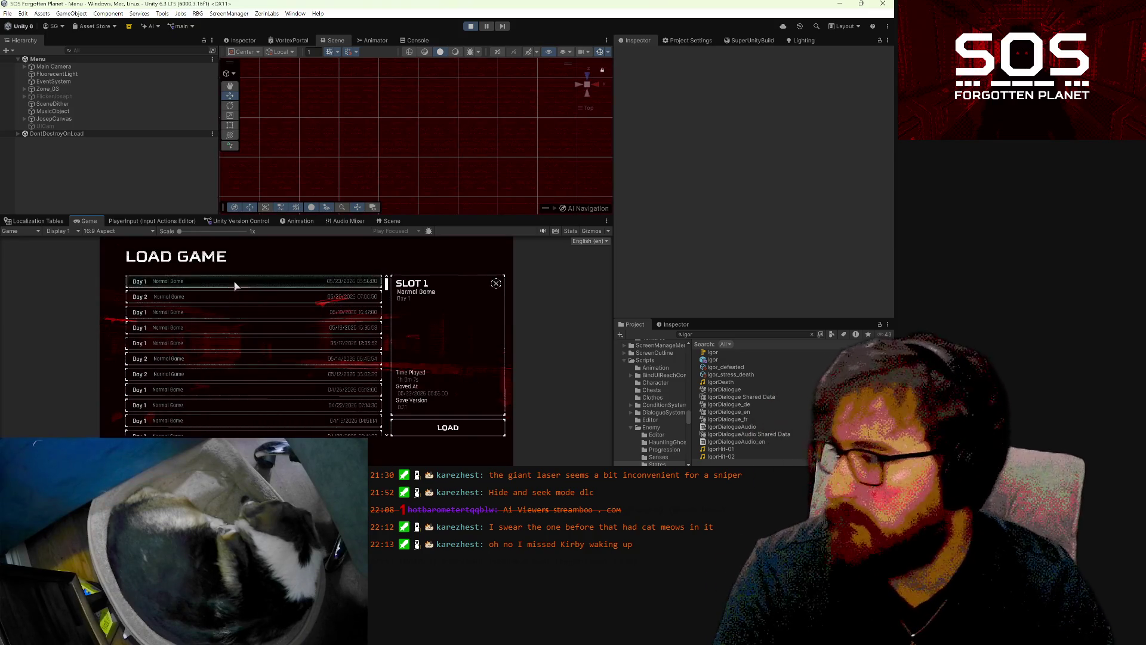
{"action": "double_click", "coordinate": [352, 409]}
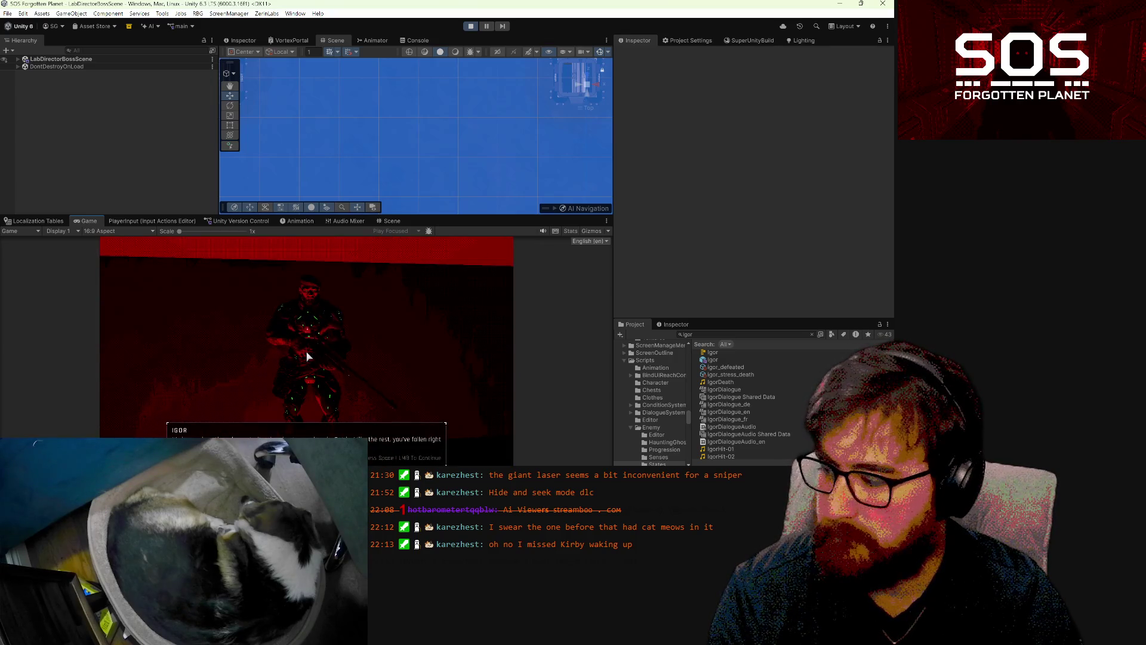
- Advance Igor's dialogue, walk over to valve I, and activate it to start the fight
{"action": "left_click", "coordinate": [307, 356]}
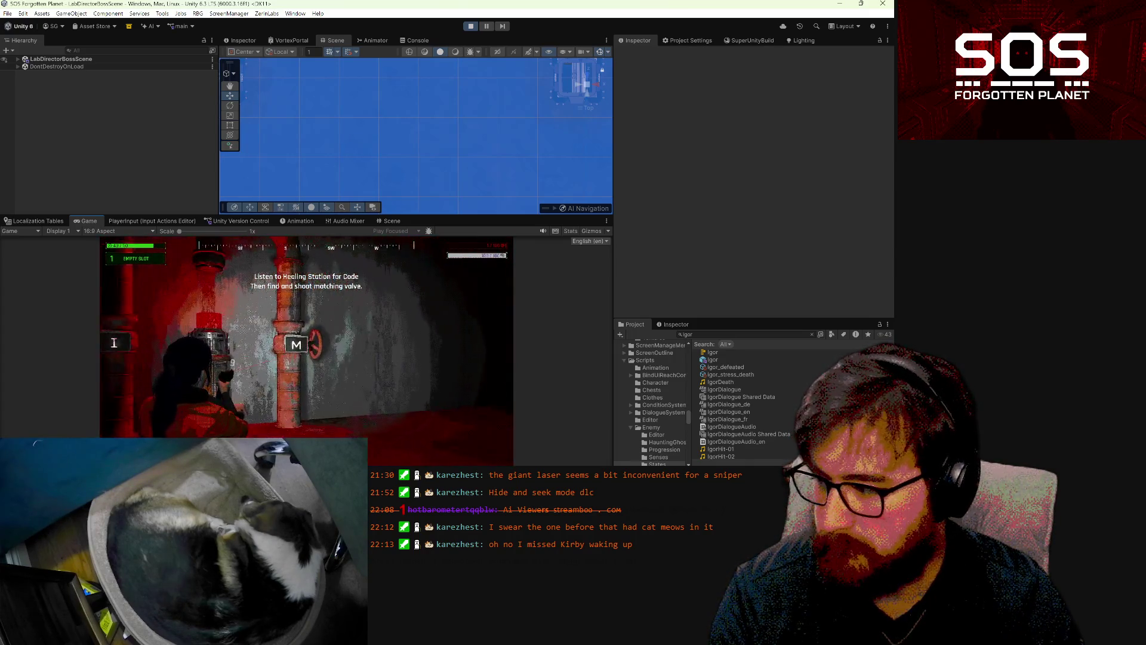
{"action": "key", "text": "a"}
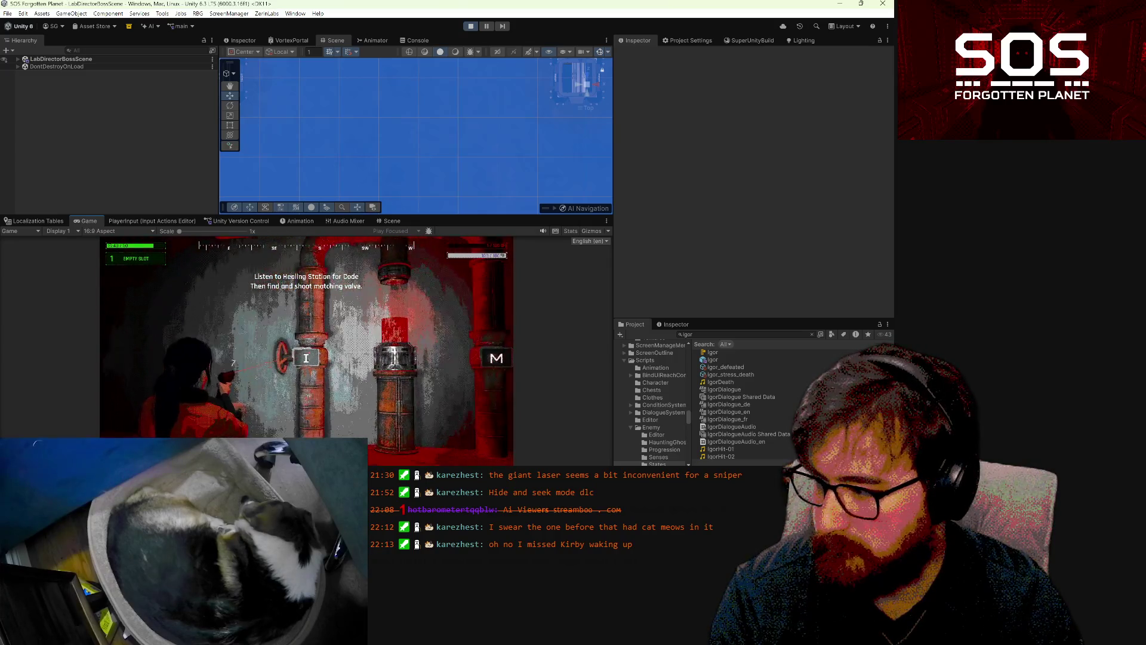
{"action": "key", "text": "a"}
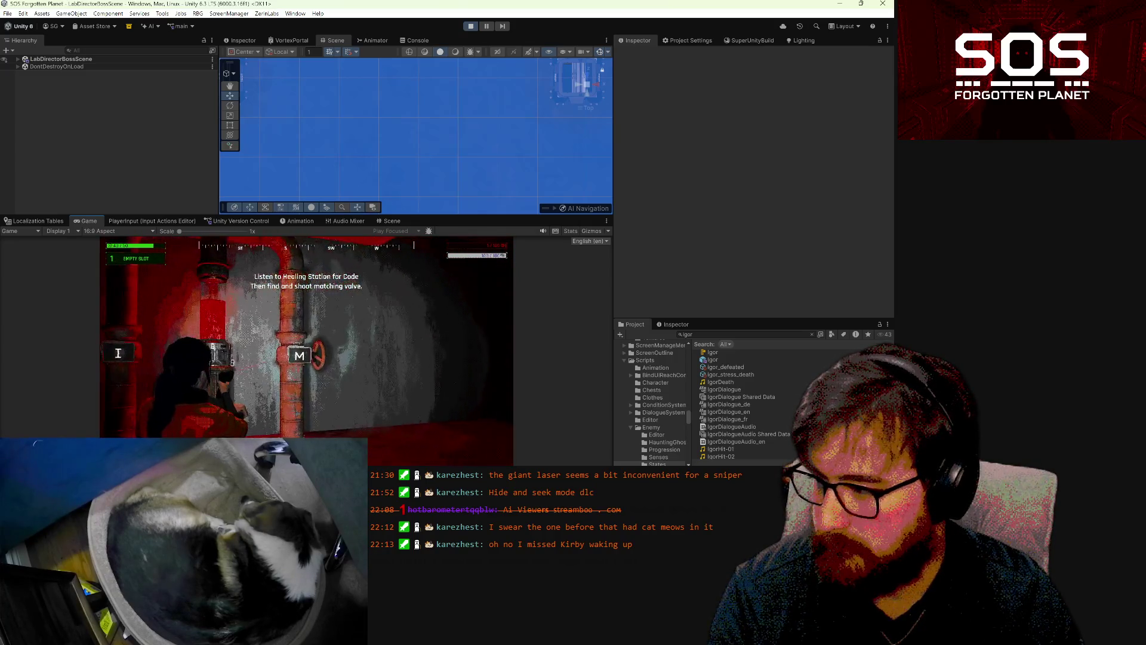
{"action": "key", "text": "d"}
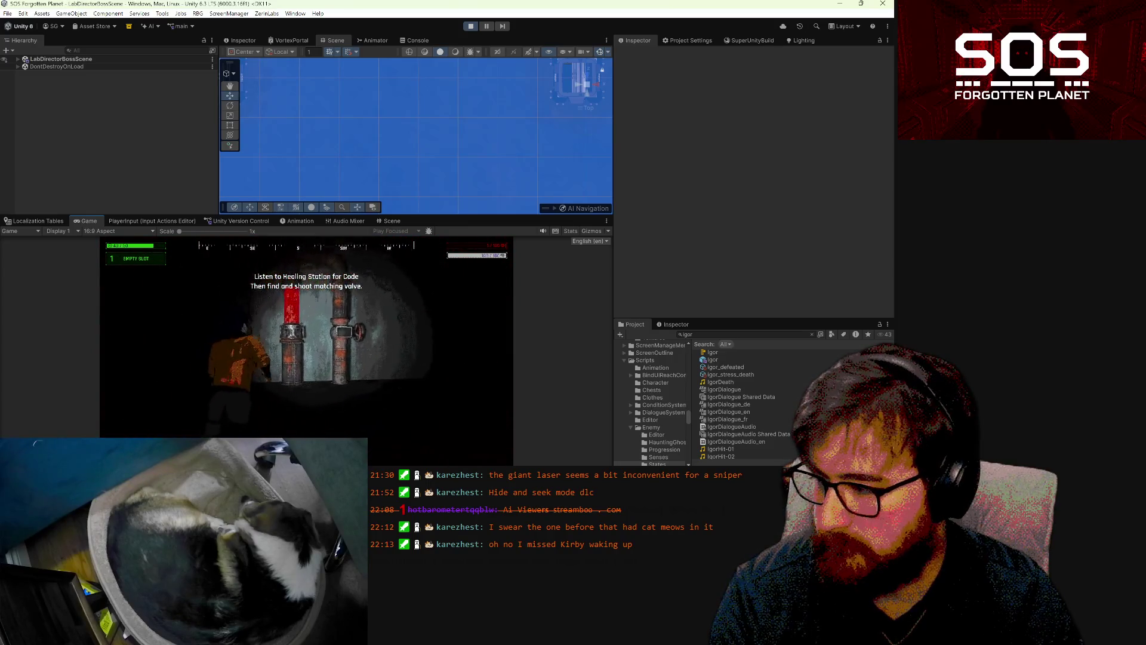
{"action": "key", "text": "e"}
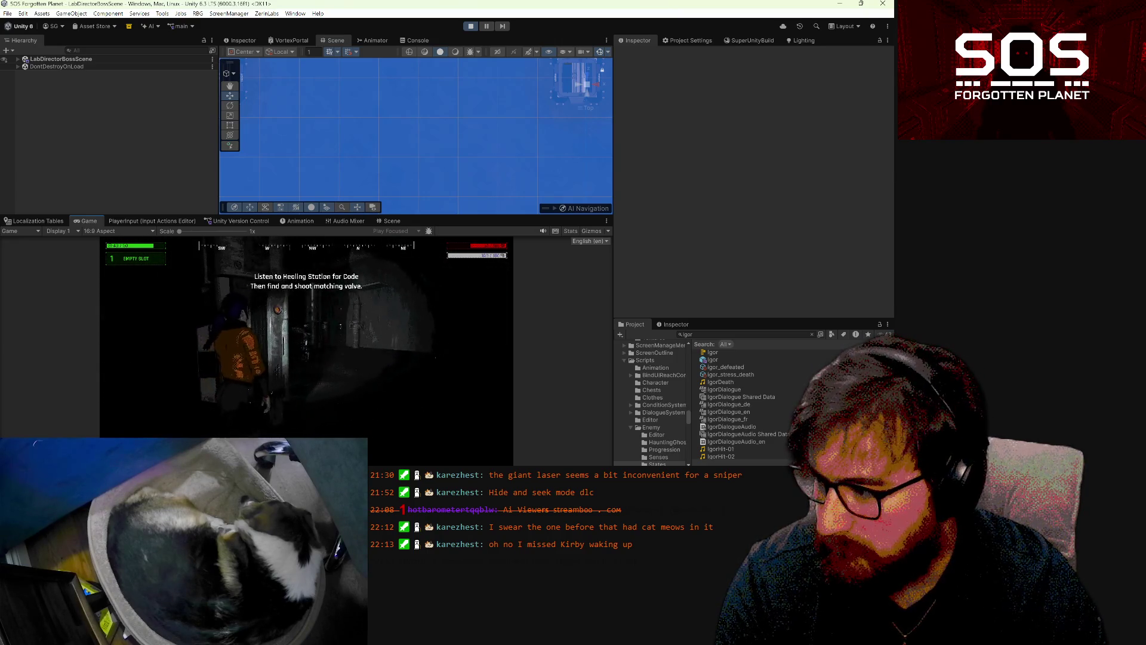
- Pause the running game with Escape to show its pause menu
{"action": "key", "text": "Escape"}
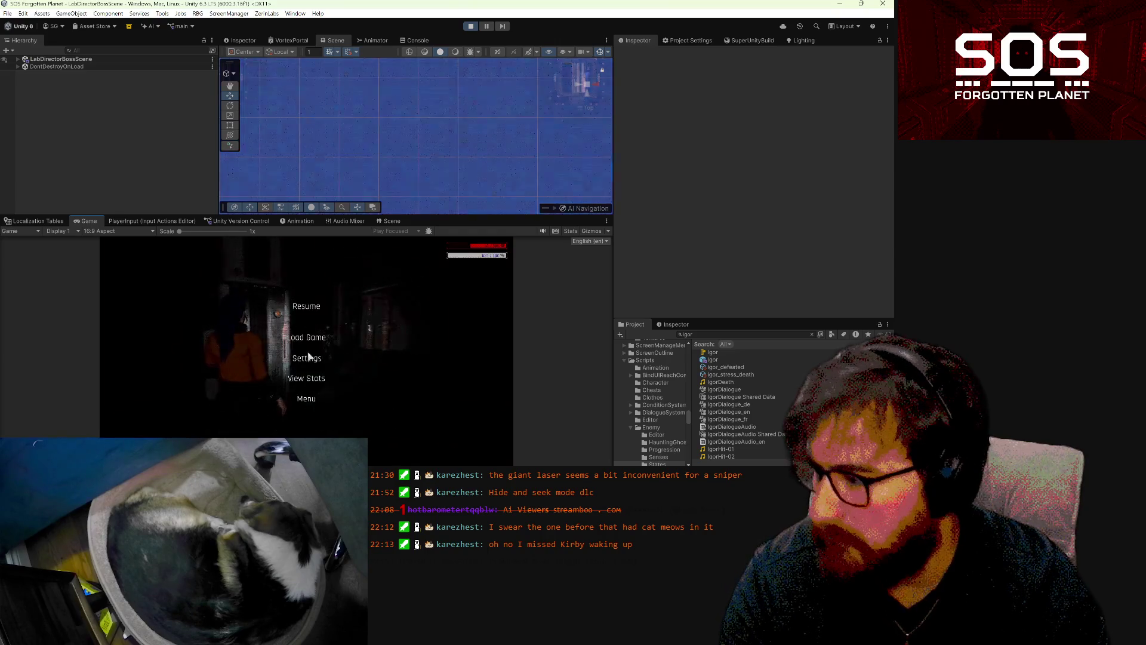
- Bring AimingState.cs forward and inspect _lastKnownPlayerPos on lines 96 and 100
{"action": "mouse_move", "coordinate": [263, 451]}
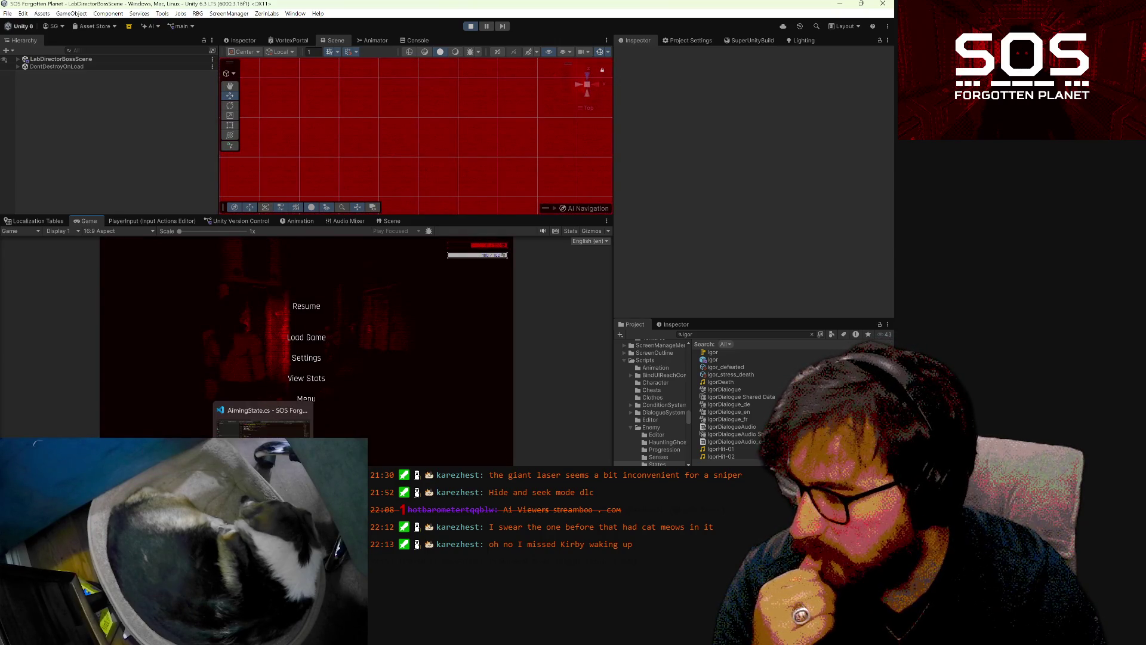
{"action": "left_click", "coordinate": [263, 425]}
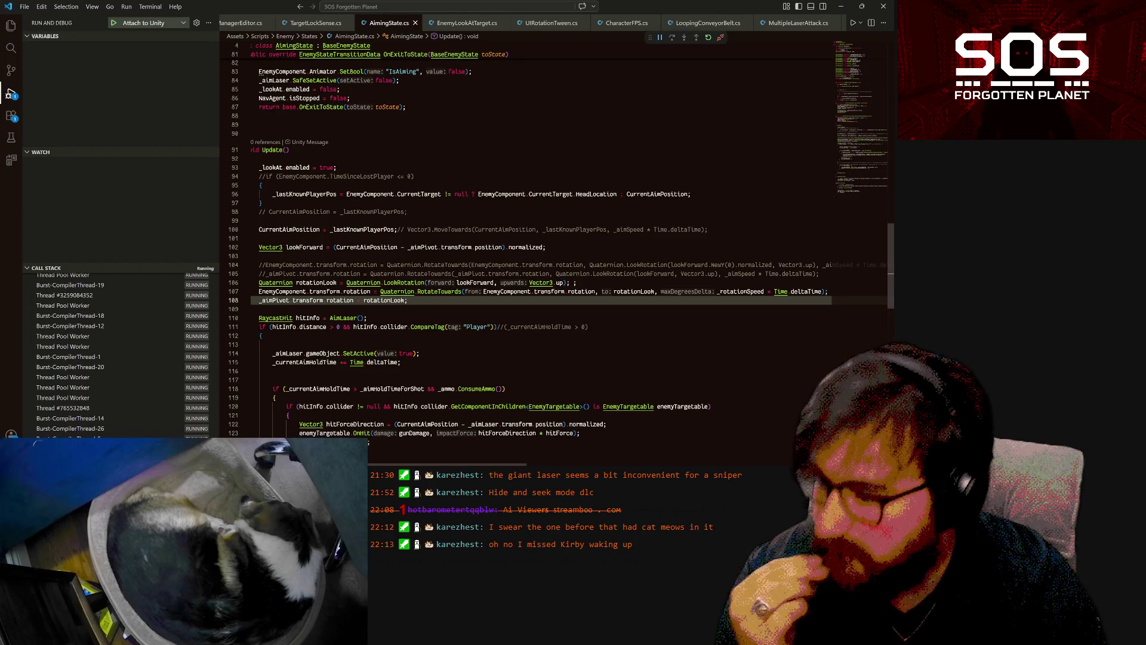
{"action": "mouse_move", "coordinate": [438, 292]}
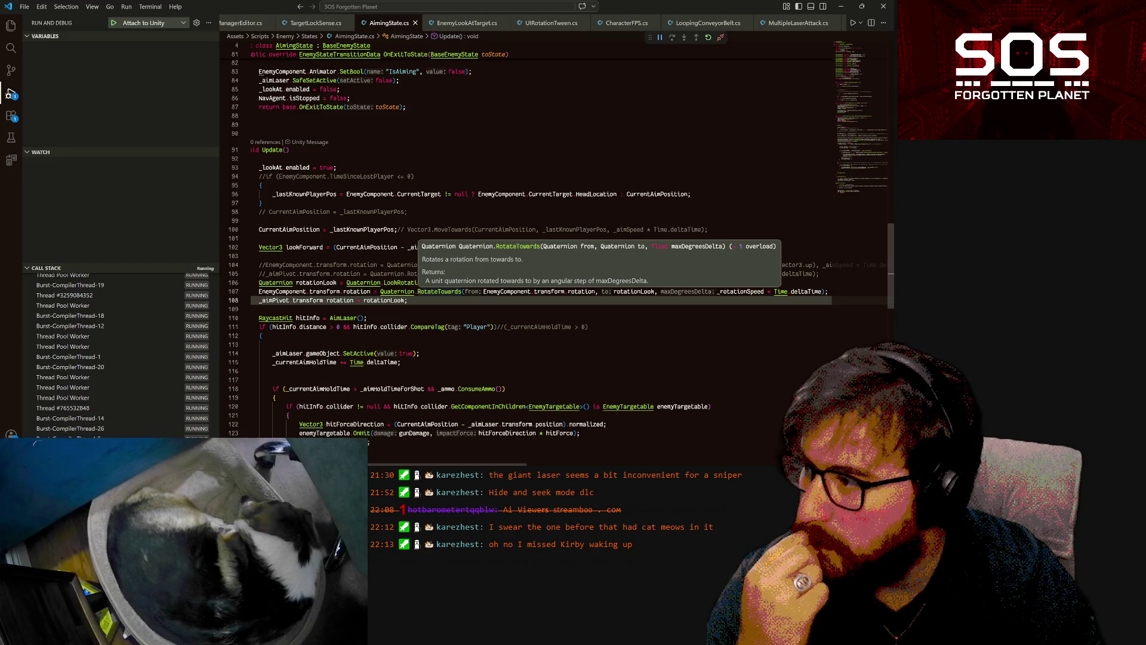
{"action": "left_click", "coordinate": [304, 194]}
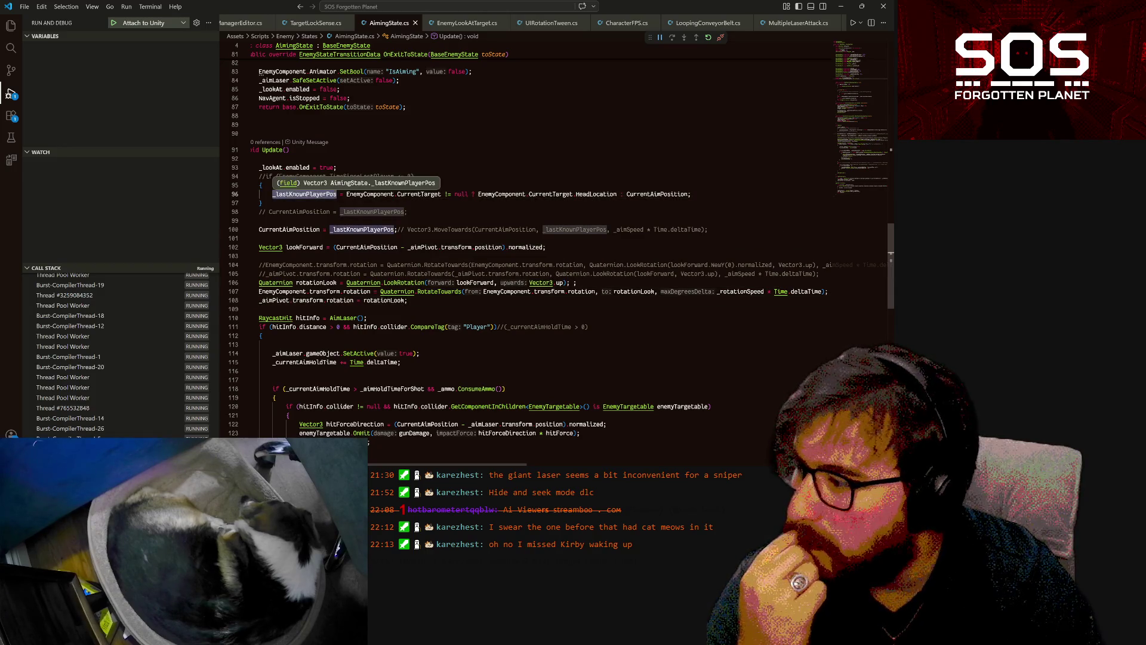
{"action": "double_click", "coordinate": [305, 194]}
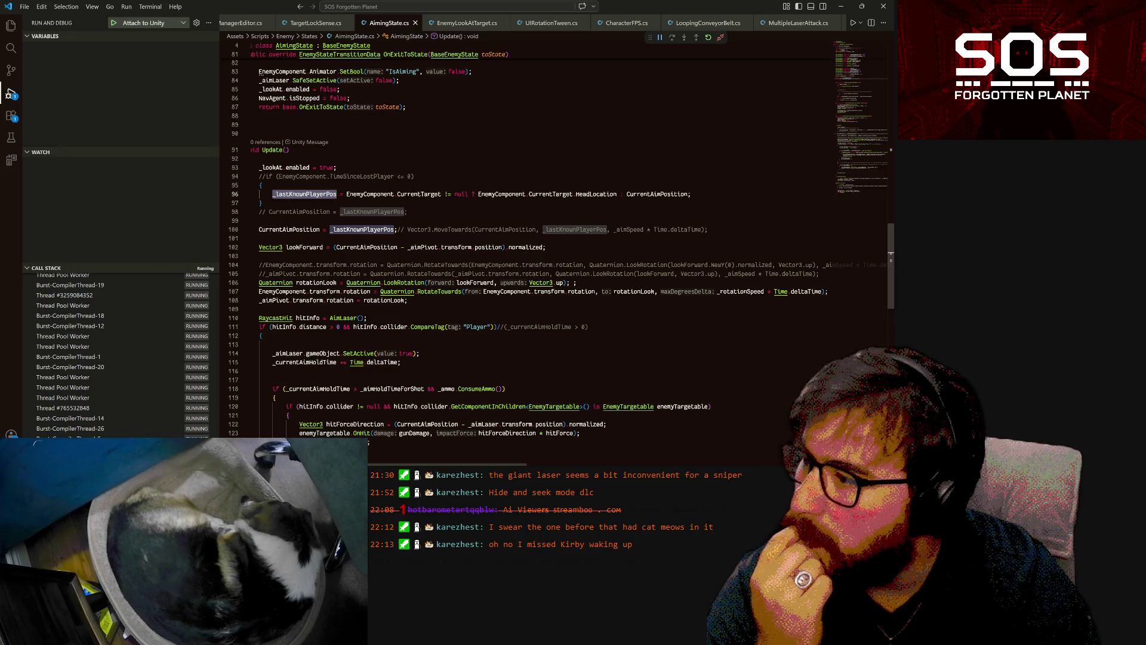
{"action": "double_click", "coordinate": [362, 229]}
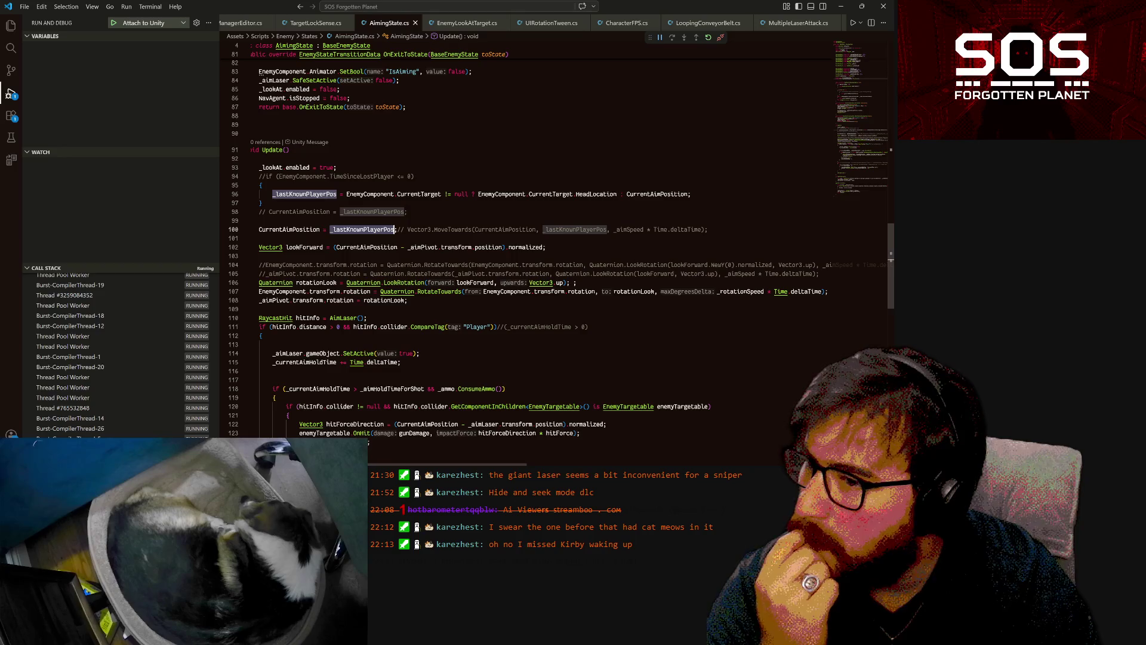
- Highlight the uses of CurrentAimPosition and CurrentTarget, scroll the code, and return to Unity
{"action": "left_click", "coordinate": [688, 194]}
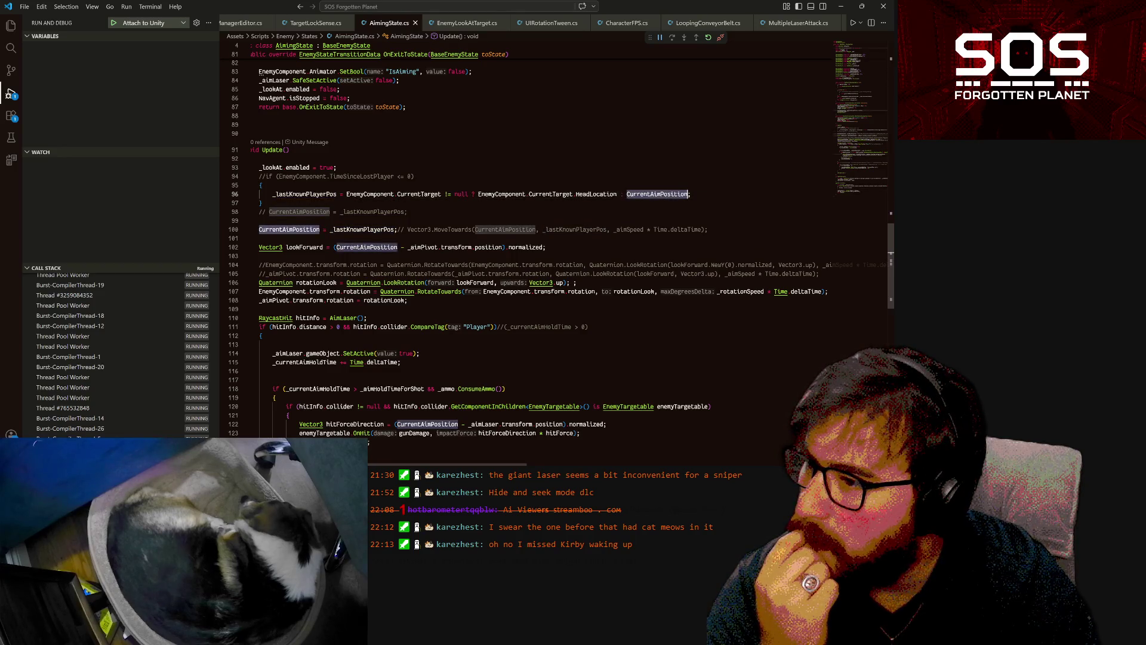
{"action": "left_click", "coordinate": [441, 194]}
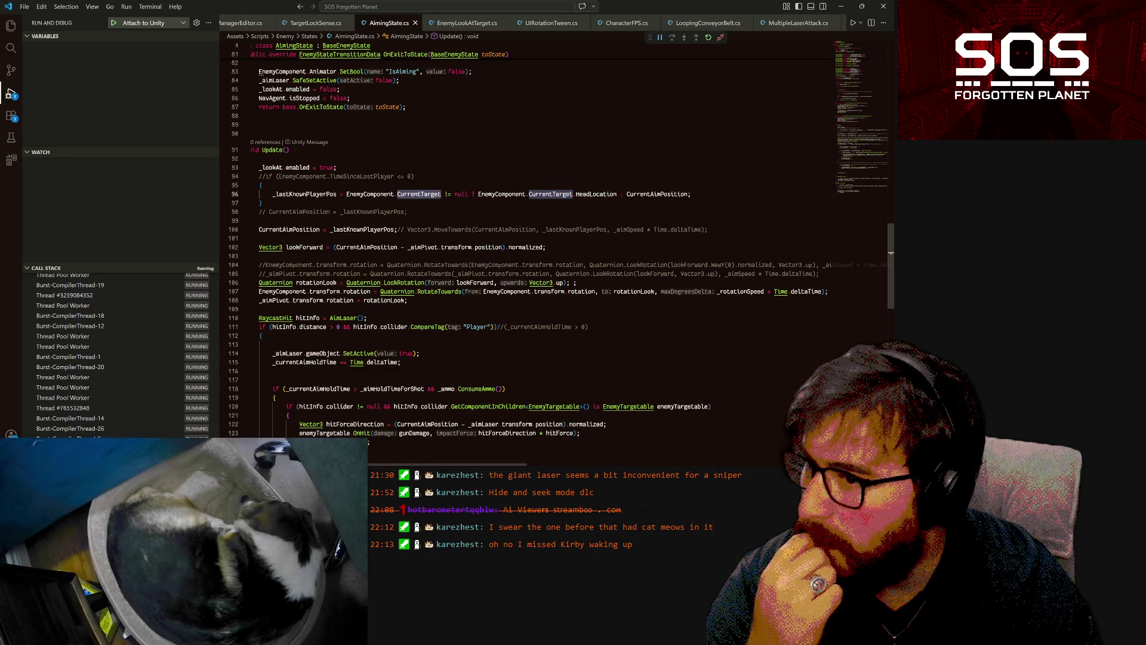
{"action": "left_click", "coordinate": [289, 230]}
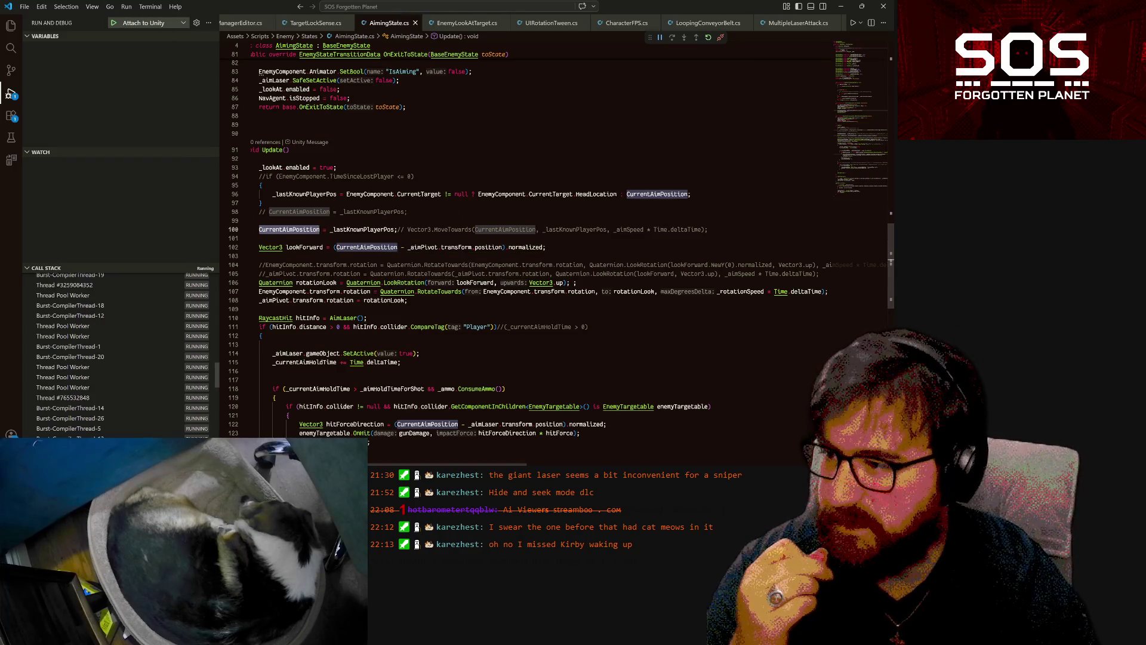
{"action": "scroll", "coordinate": [555, 249], "scroll_direction": "down", "scroll_amount": 4}
{"action": "scroll", "coordinate": [555, 249], "scroll_direction": "down", "scroll_amount": 3}
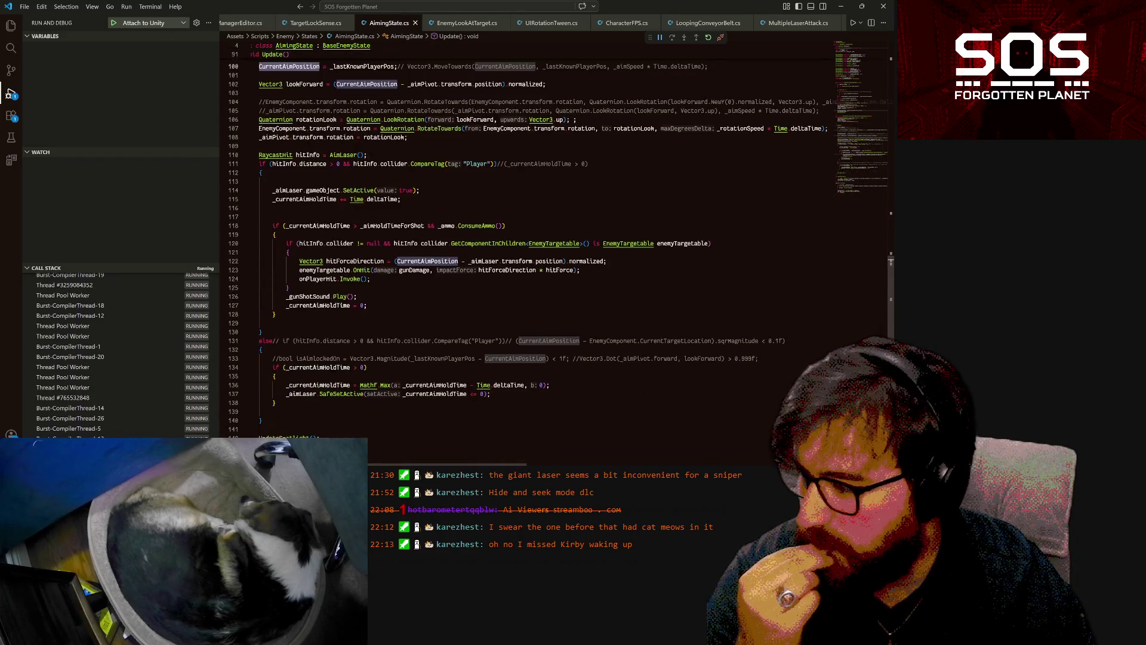
{"action": "scroll", "coordinate": [555, 249], "scroll_direction": "up", "scroll_amount": 8}
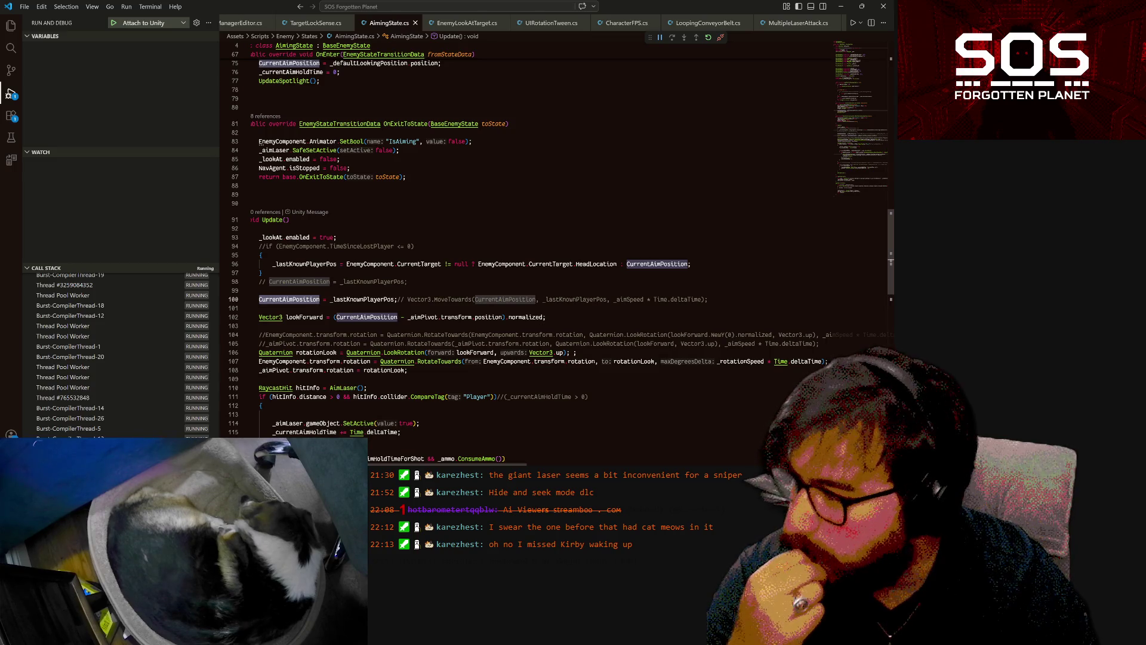
{"action": "scroll", "coordinate": [512, 254], "scroll_direction": "left", "scroll_amount": 1}
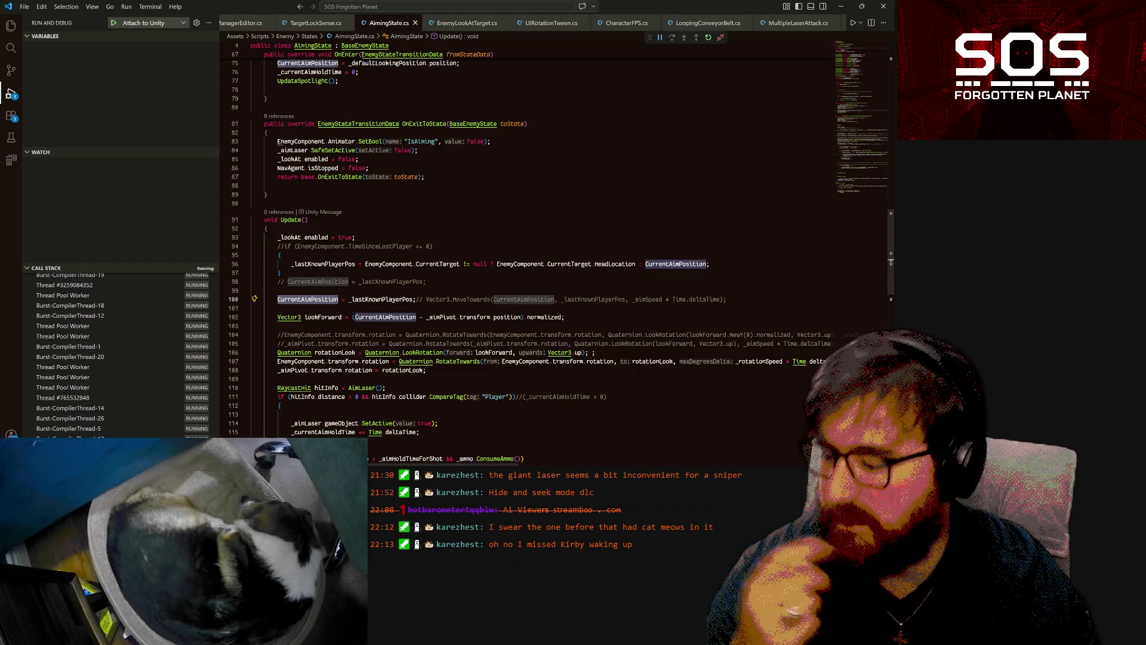
{"action": "key", "text": "alt+Tab"}
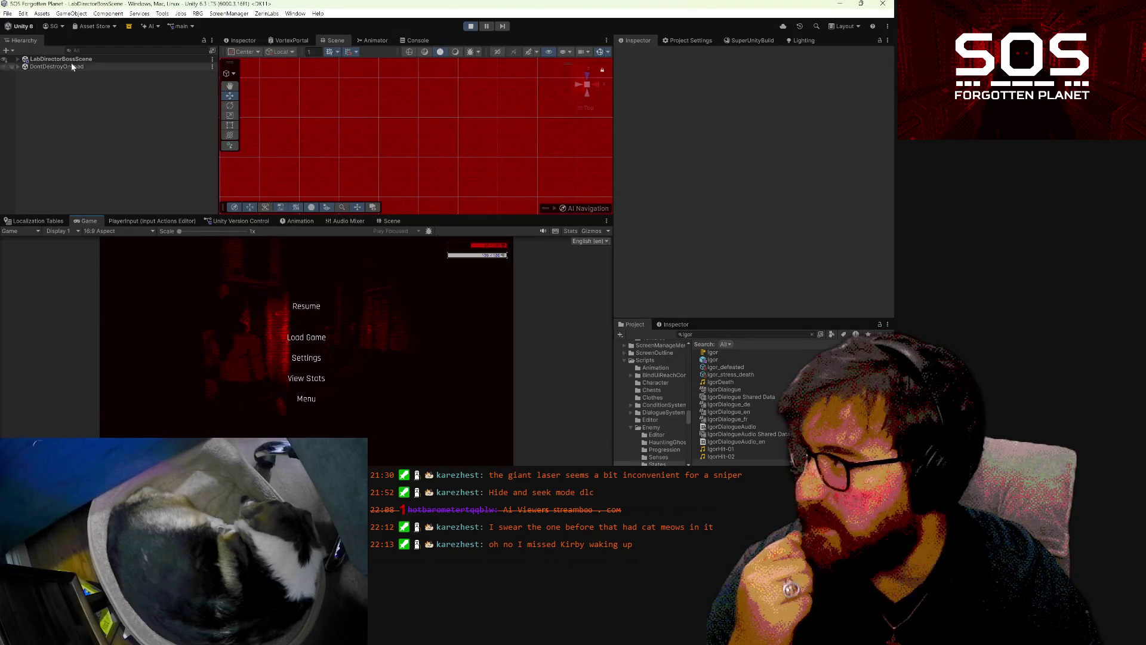
- Expand LabDirectorBossScene > Igor > AIController, select the Aiming state, and resume the game
{"action": "left_click", "coordinate": [18, 66]}
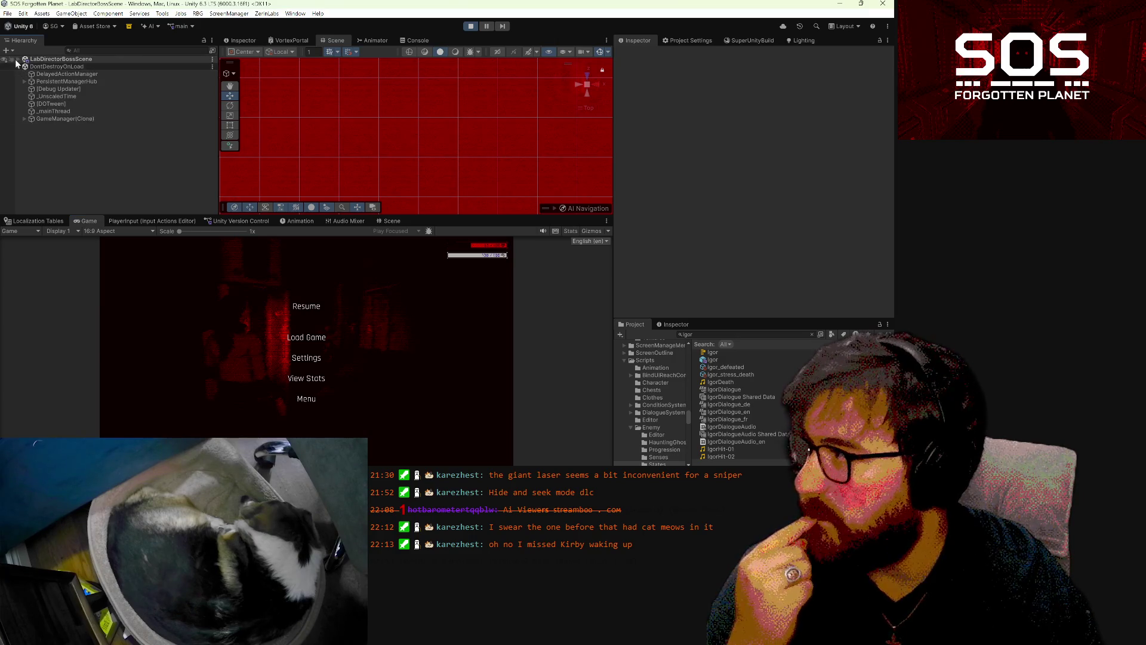
{"action": "left_click", "coordinate": [18, 58]}
{"action": "scroll", "coordinate": [37, 116], "scroll_direction": "down", "scroll_amount": 2}
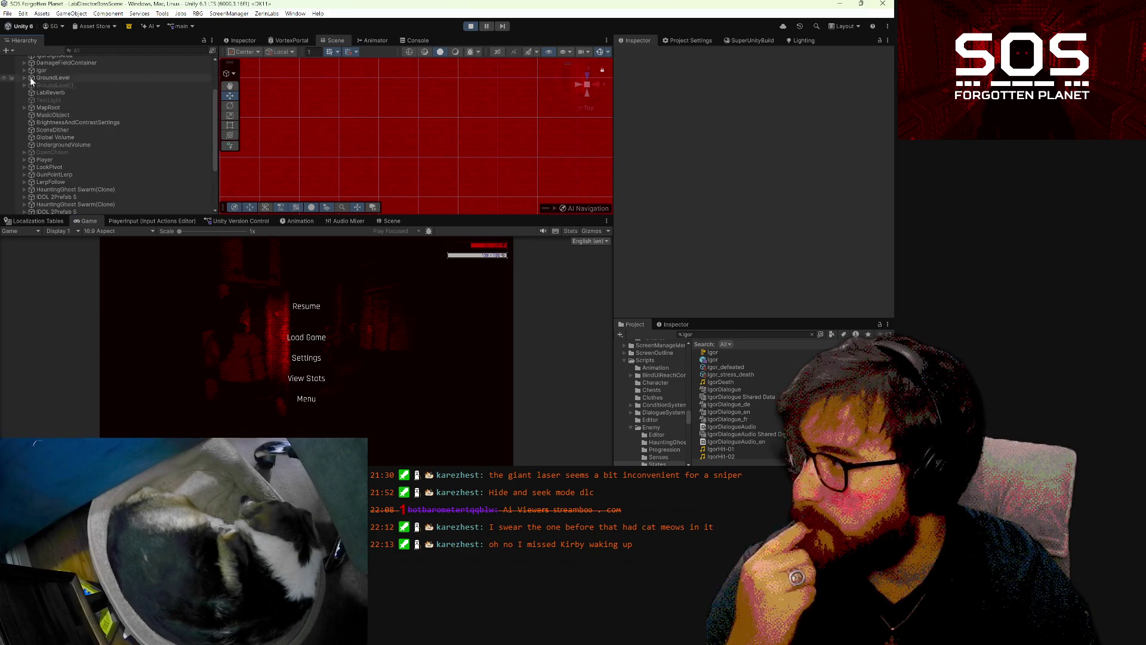
{"action": "left_click", "coordinate": [24, 70]}
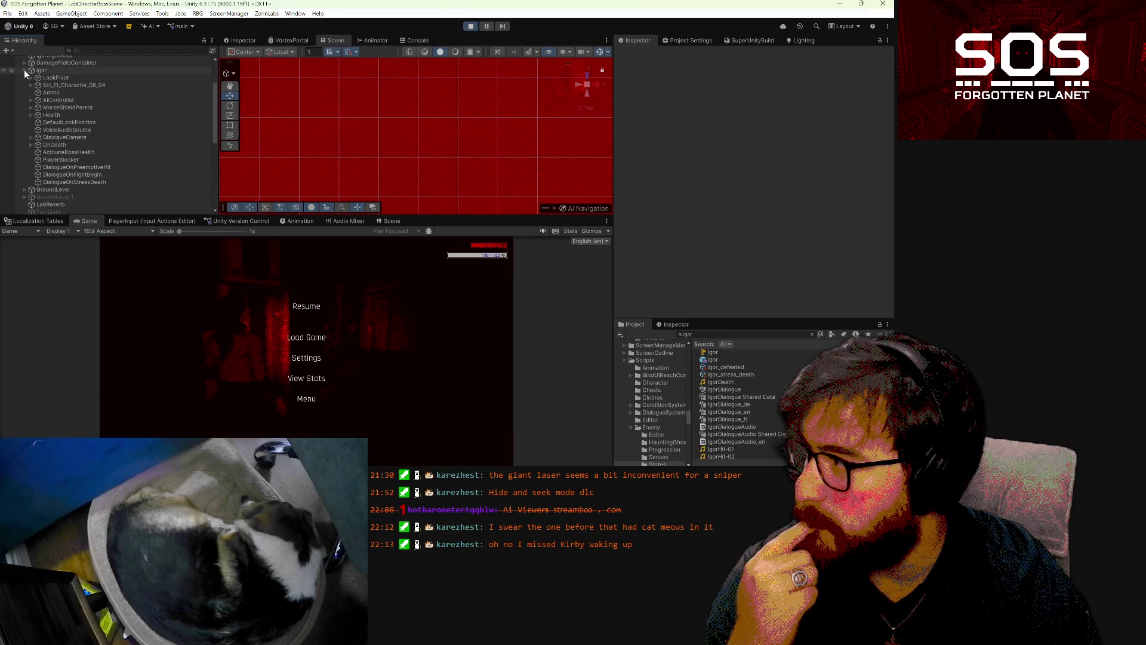
{"action": "left_click", "coordinate": [28, 101]}
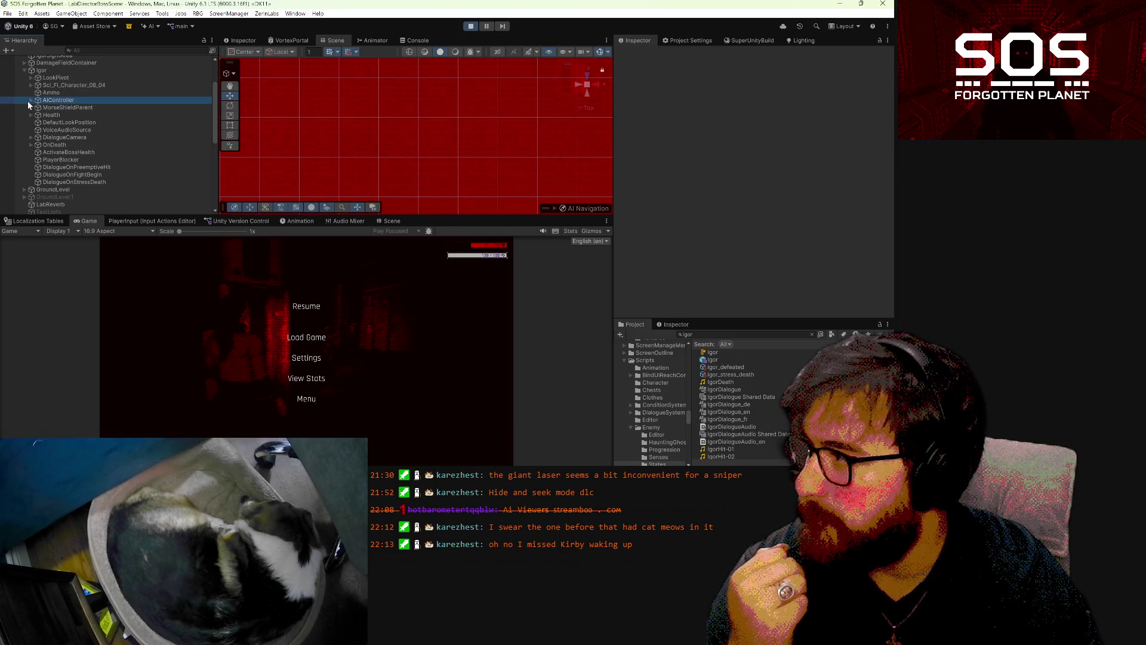
{"action": "left_click", "coordinate": [29, 100]}
{"action": "left_click", "coordinate": [46, 123]}
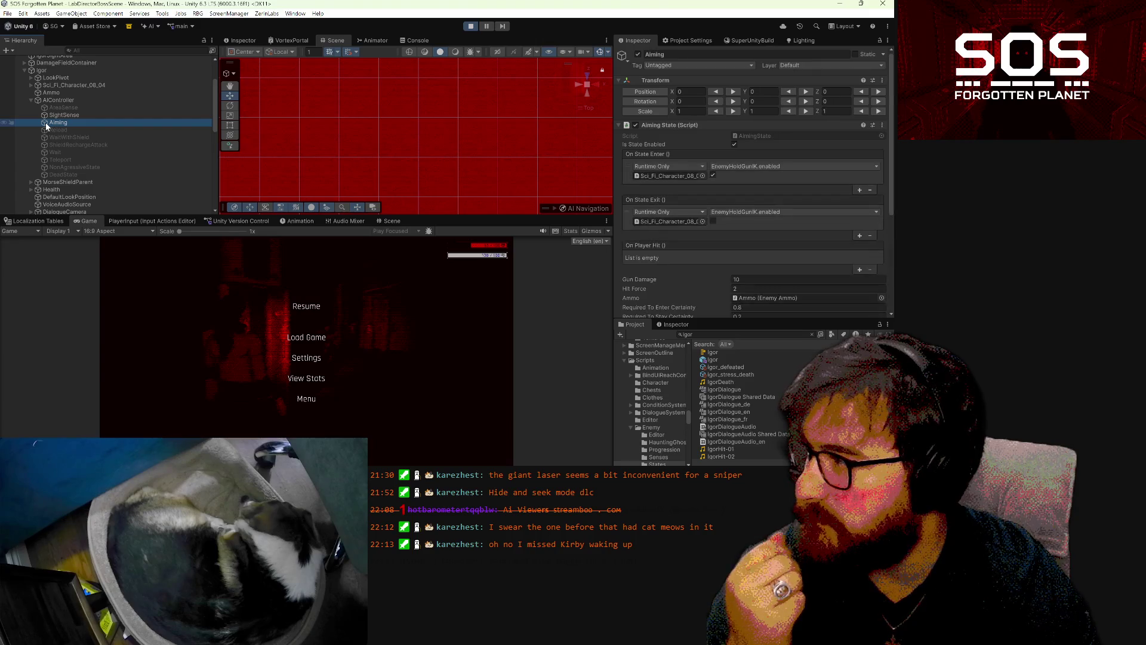
{"action": "left_click", "coordinate": [309, 307]}
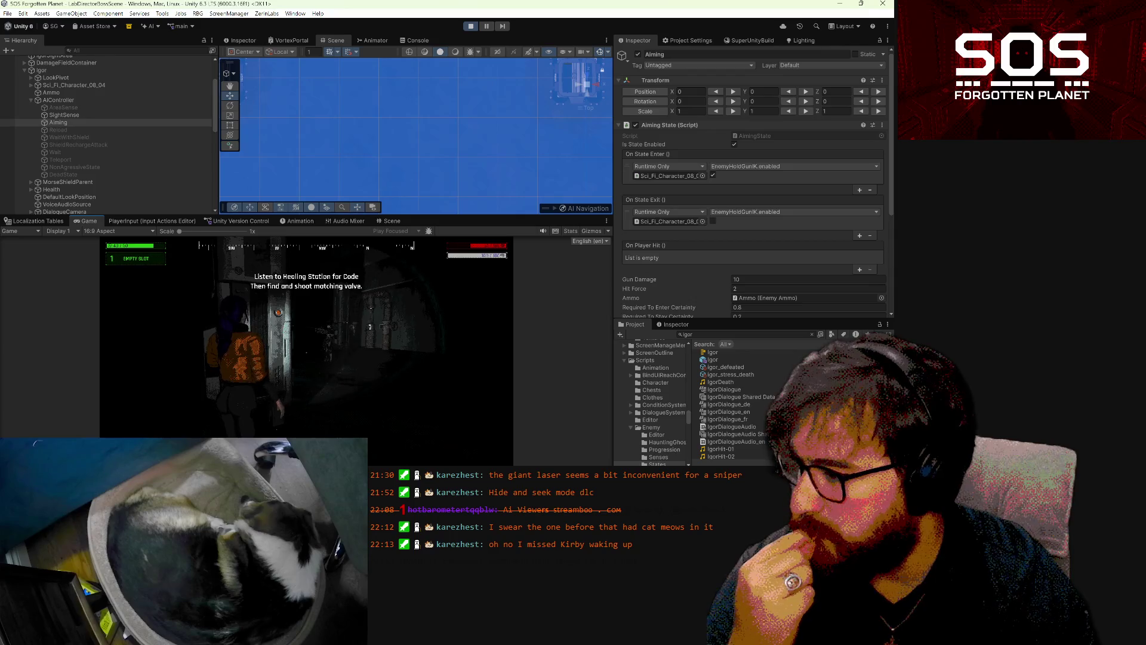
- Walk the character through the level, then pause and resume the game
{"action": "key", "text": "w"}
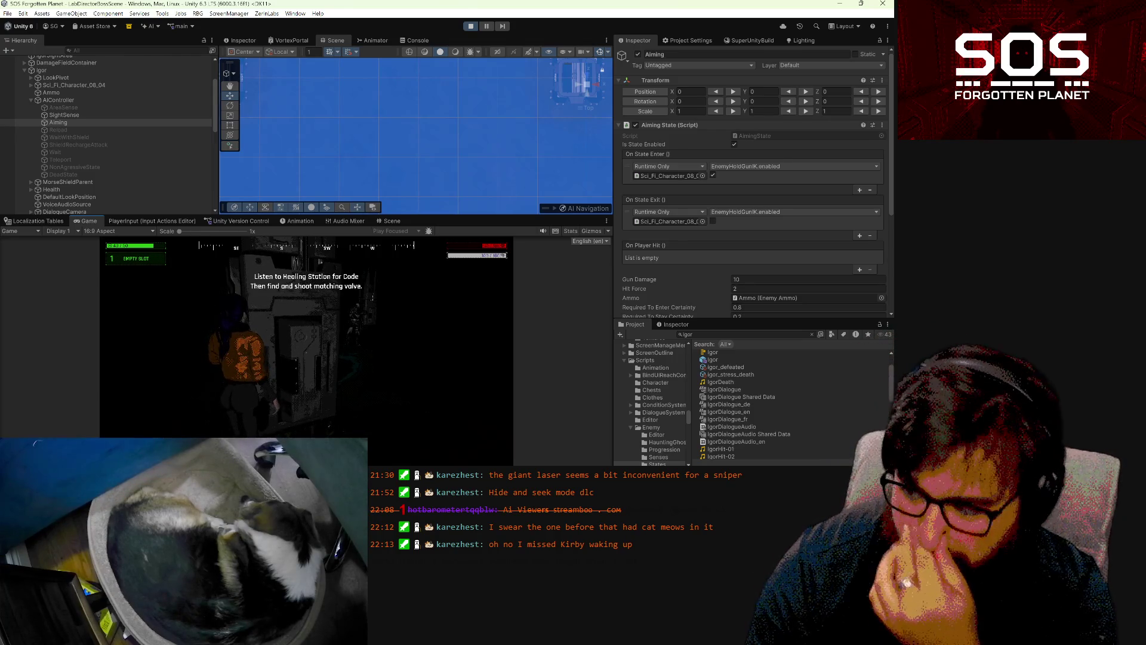
{"action": "key", "text": "Escape"}
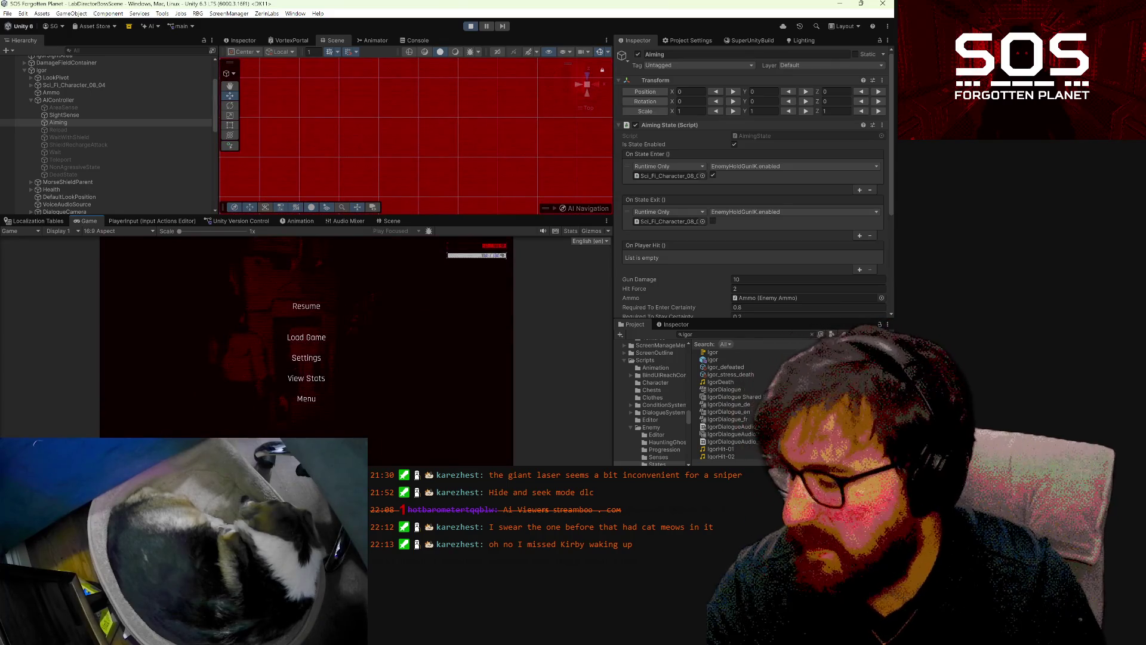
{"action": "key", "text": "Escape"}
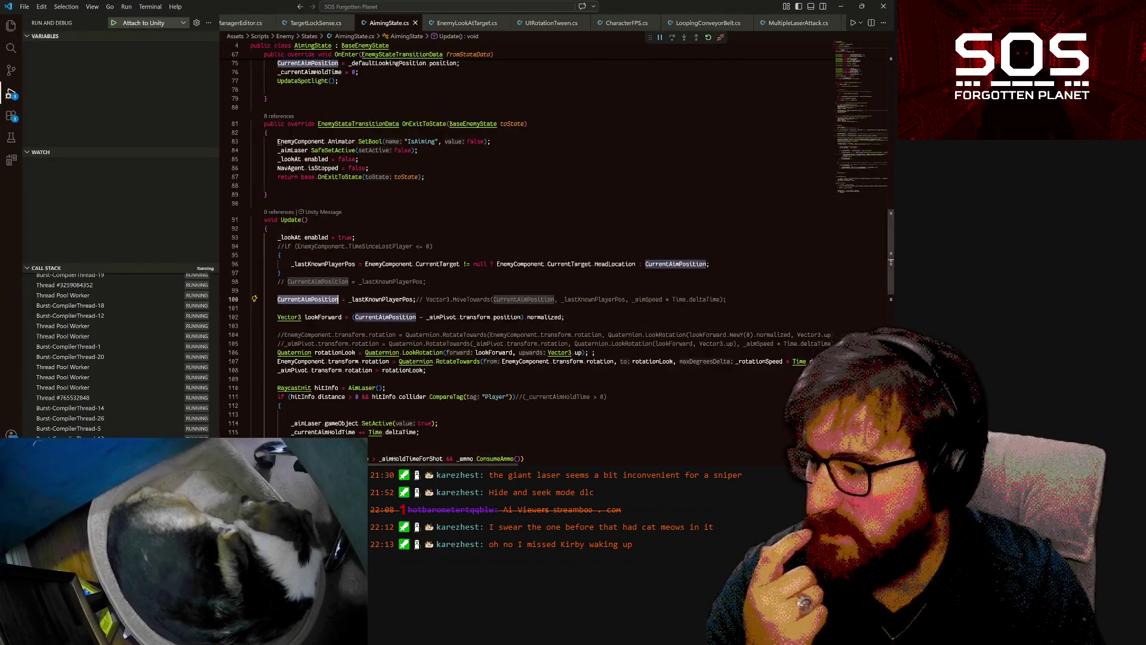
- Break at line 96 of AimingState, inspect CurrentTarget's value, then resume the game in Unity
{"action": "mouse_move", "coordinate": [376, 299]}
{"action": "left_click", "coordinate": [224, 264]}
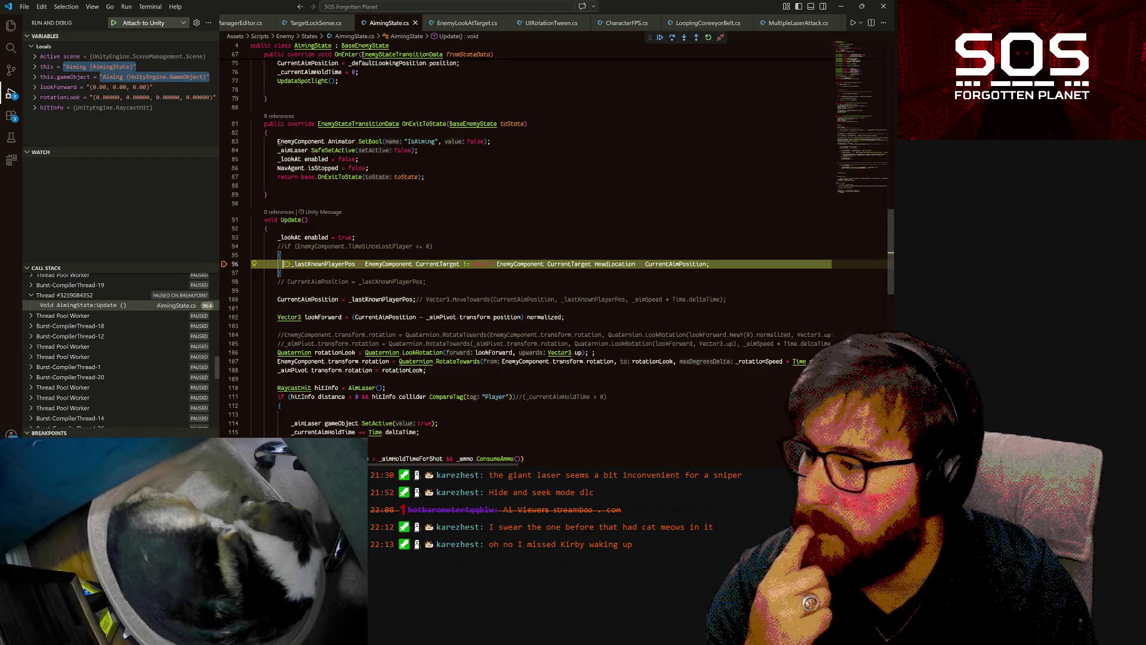
{"action": "mouse_move", "coordinate": [439, 264]}
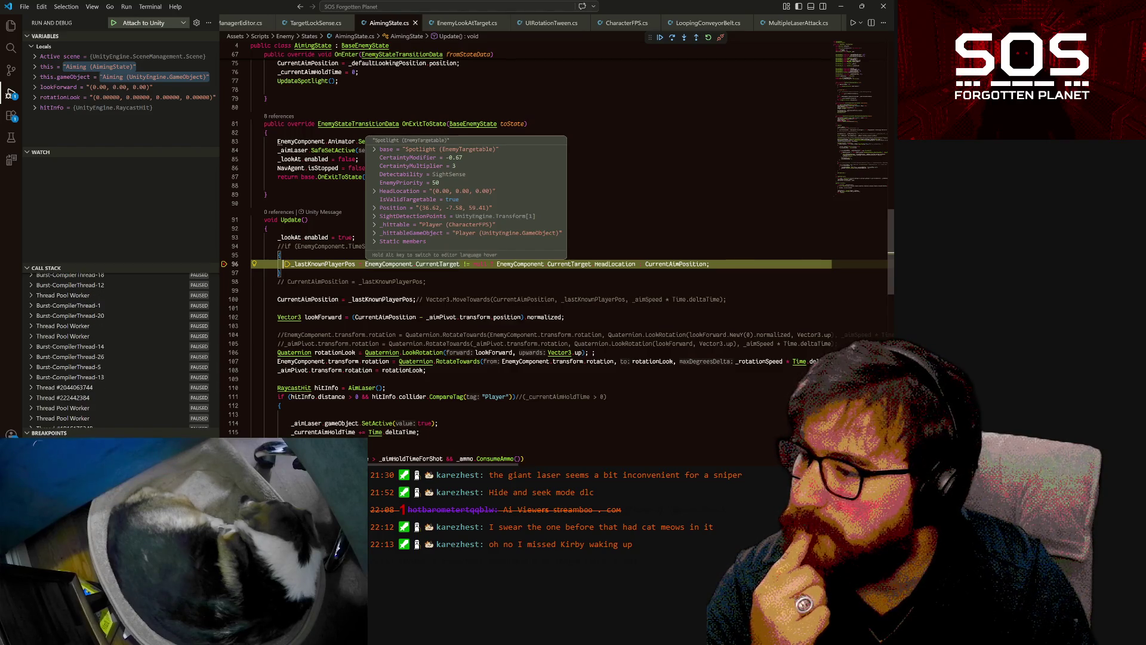
{"action": "mouse_move", "coordinate": [567, 264]}
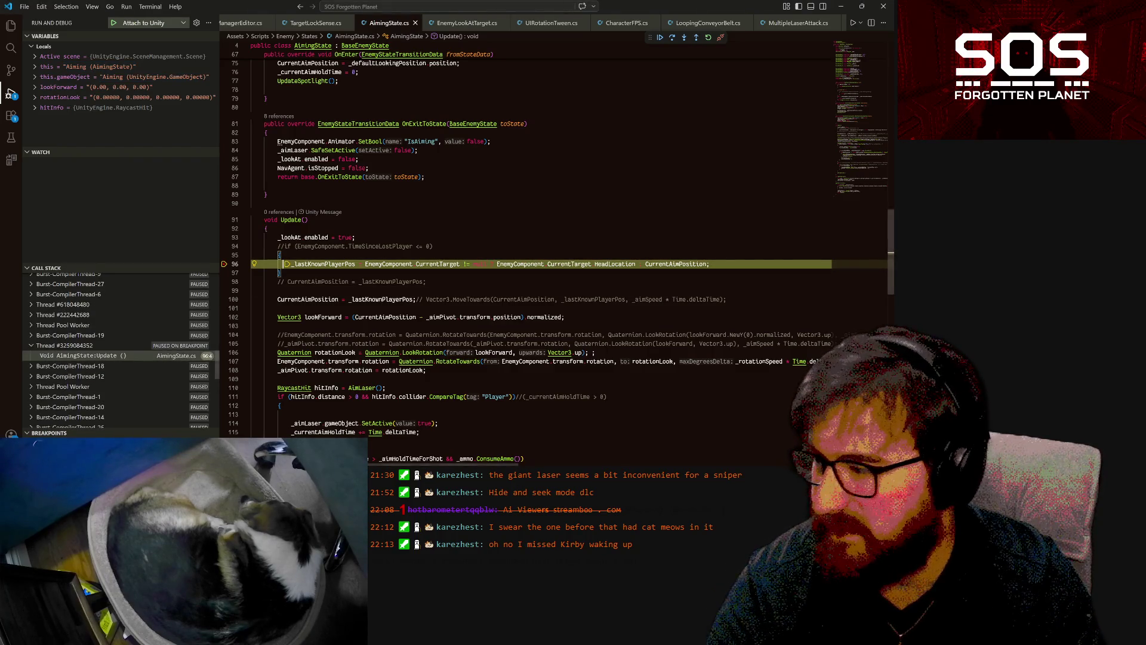
{"action": "key", "text": "F5"}
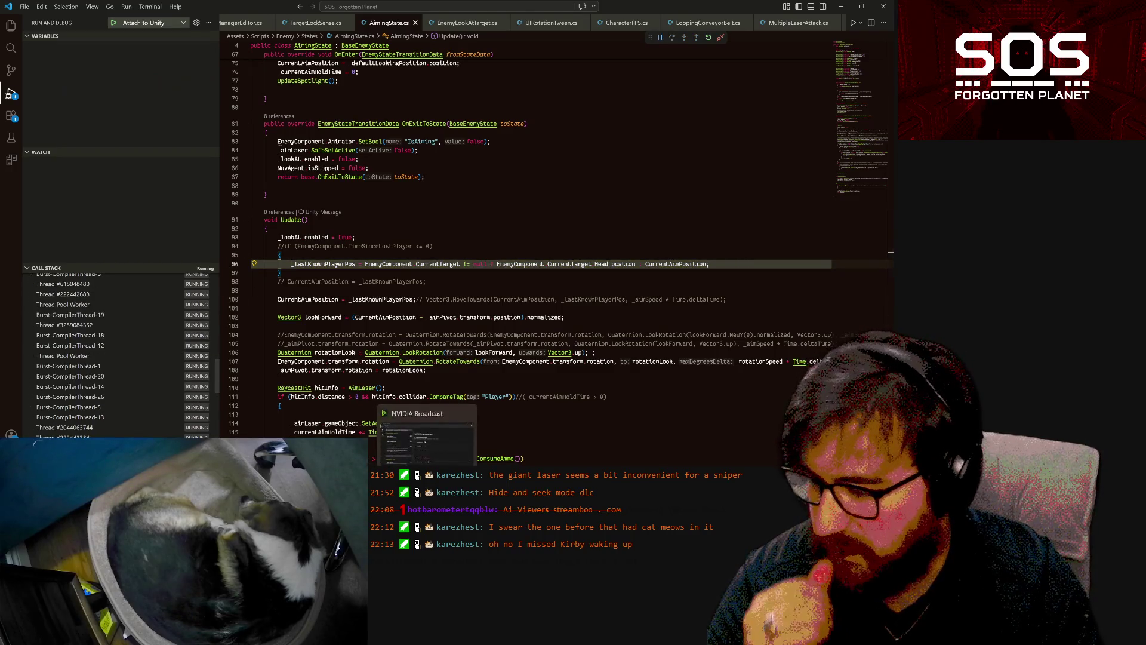
{"action": "key", "text": "alt+Tab"}
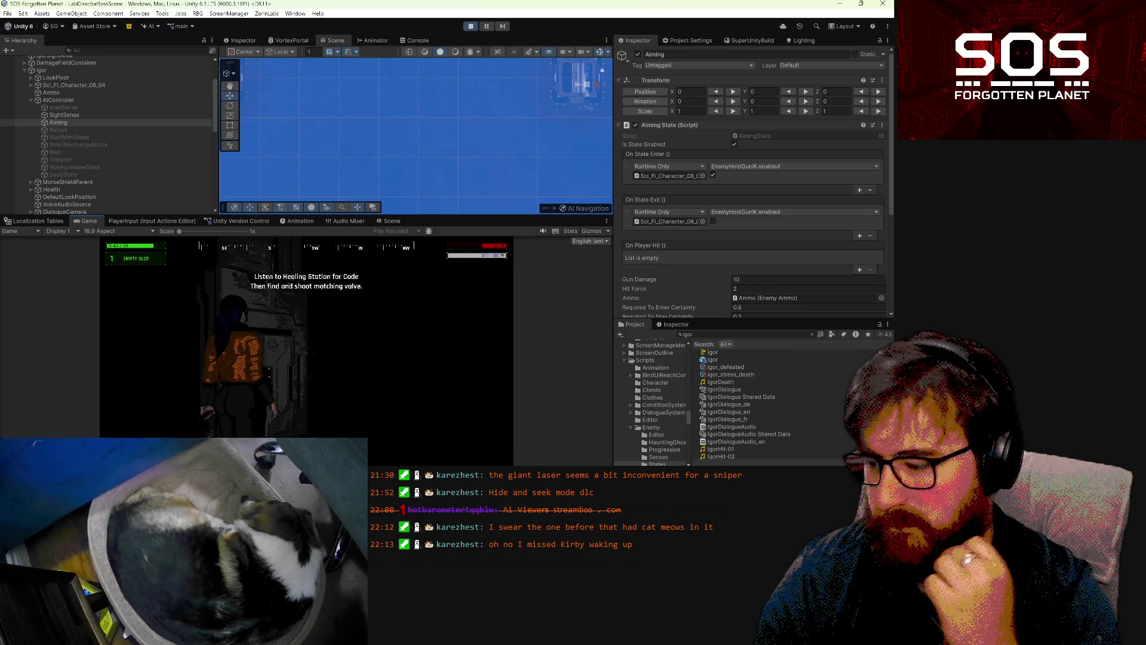
- Pause the running boss scene with Escape and switch back to Visual Studio Code
{"action": "key", "text": "Escape"}
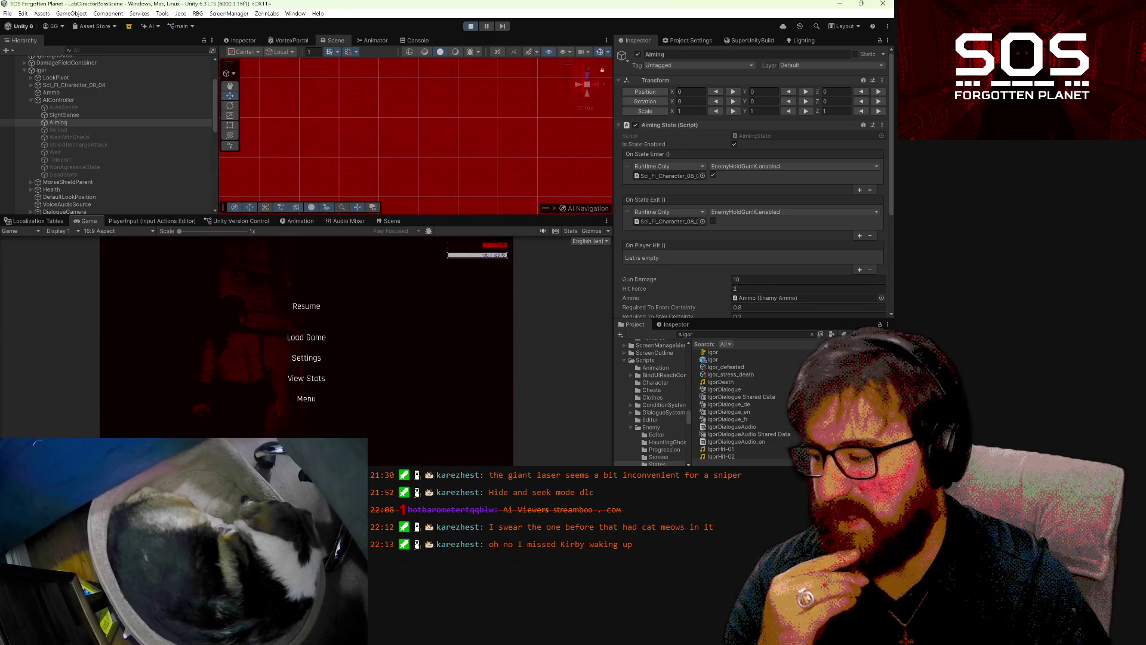
{"action": "key", "text": "alt+Tab"}
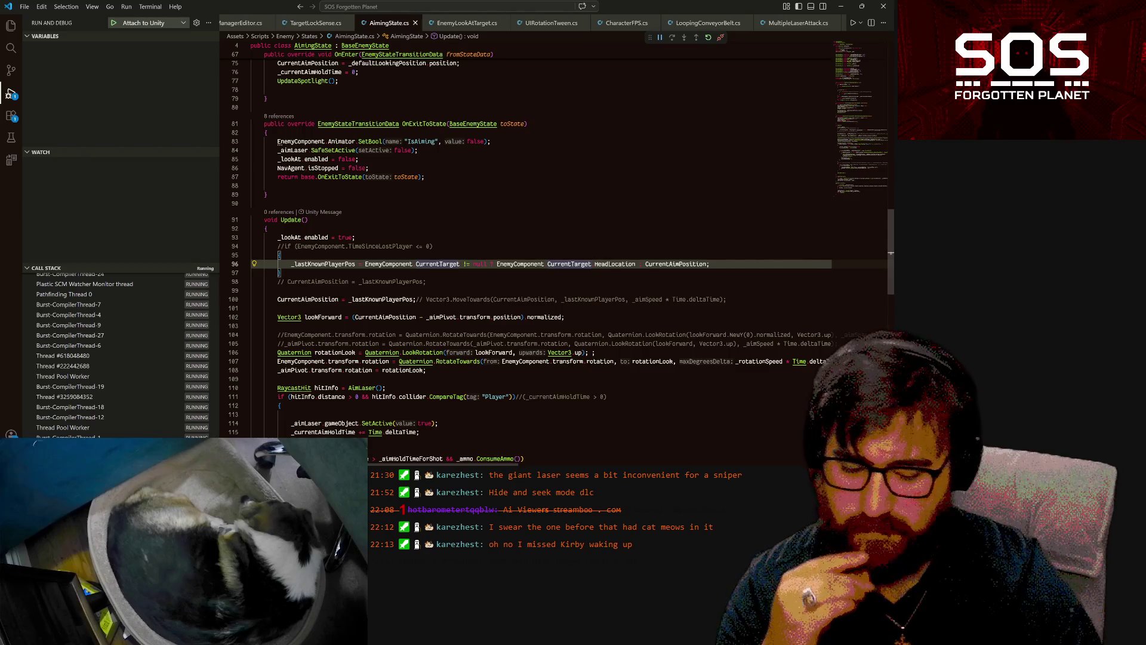
- Try adding ?. after CurrentTarget on line 96, undo it, and break there again
{"action": "type", "text": "."}
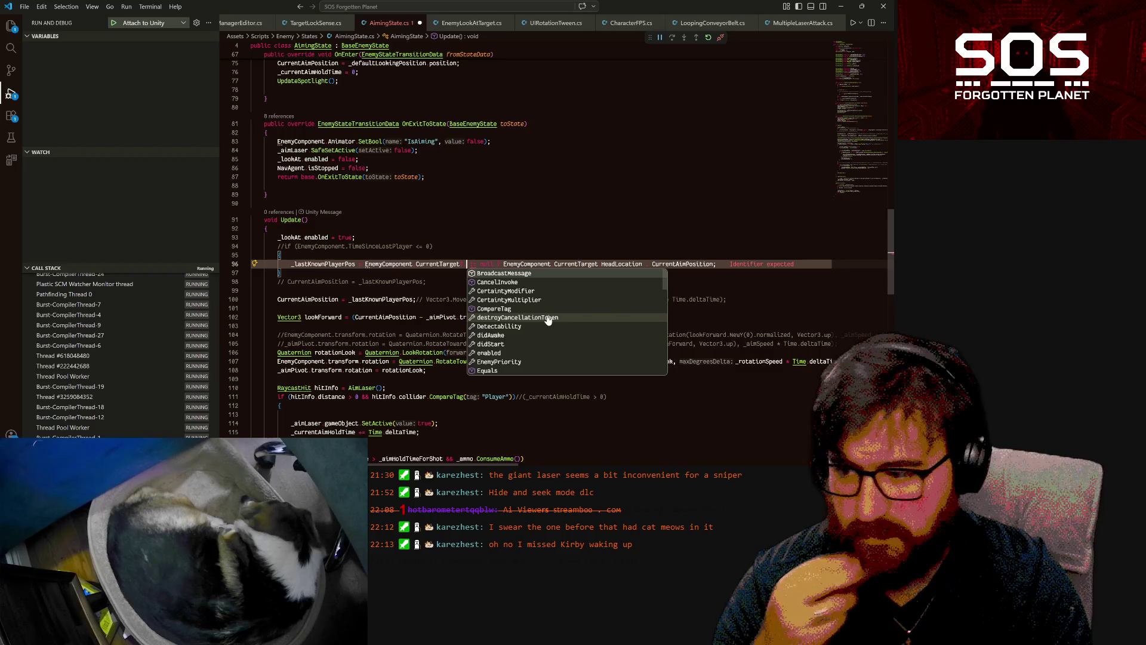
{"action": "key", "text": "Left"}
{"action": "type", "text": "?"}
{"action": "key", "text": "Up"}
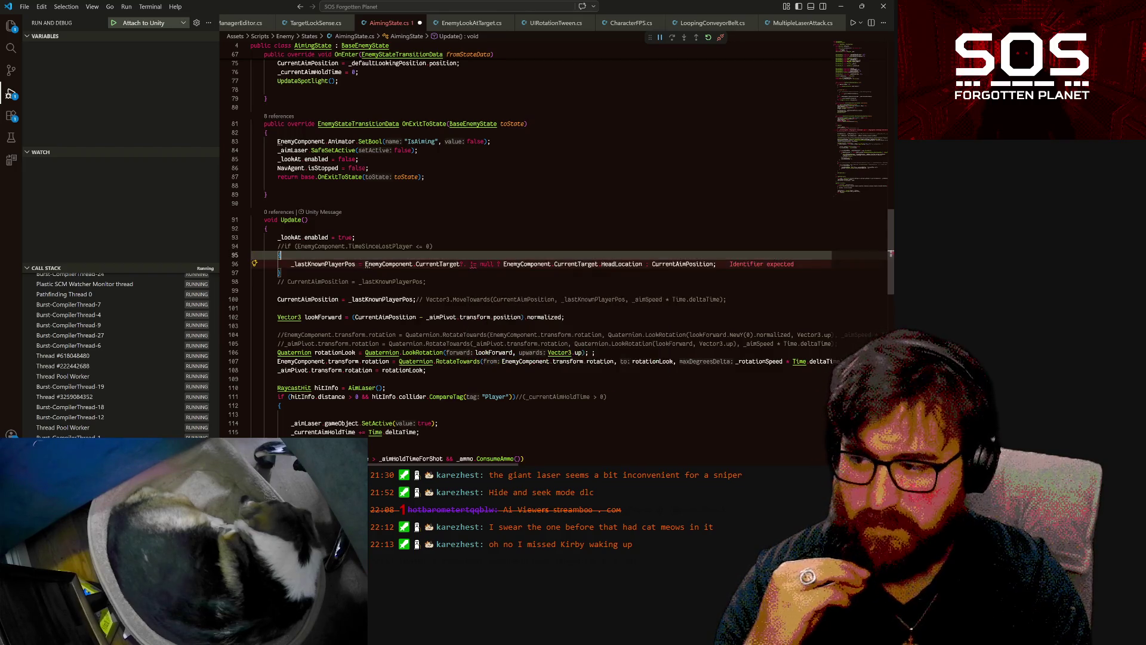
{"action": "key", "text": "ctrl+z"}
{"action": "key", "text": "ctrl+z"}
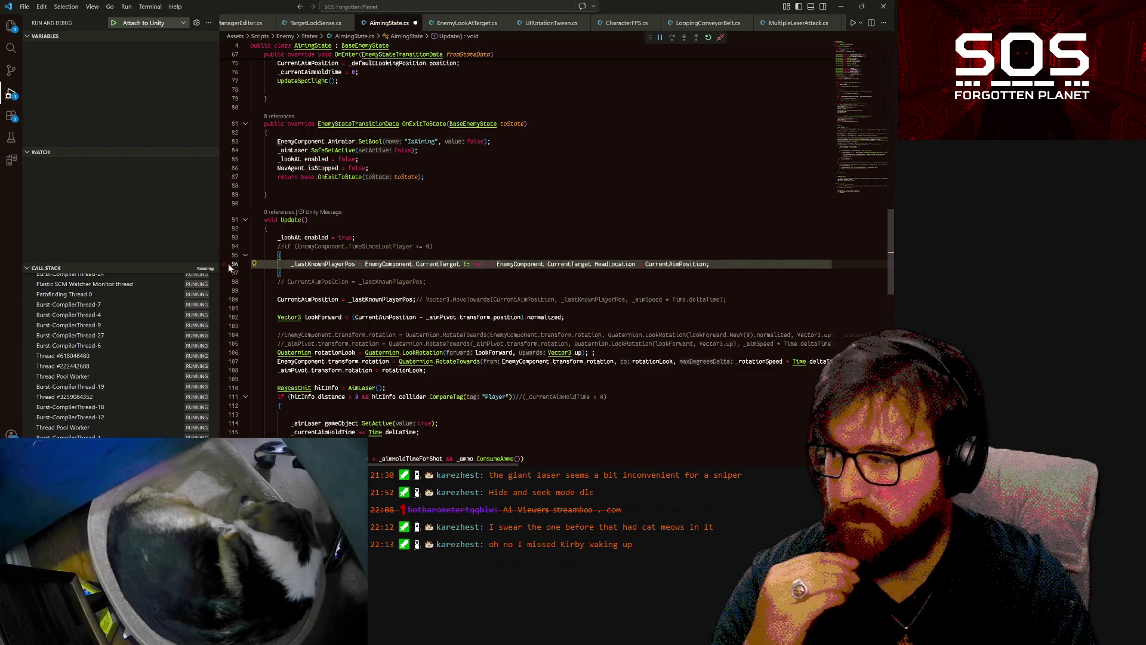
{"action": "left_click", "coordinate": [226, 263]}
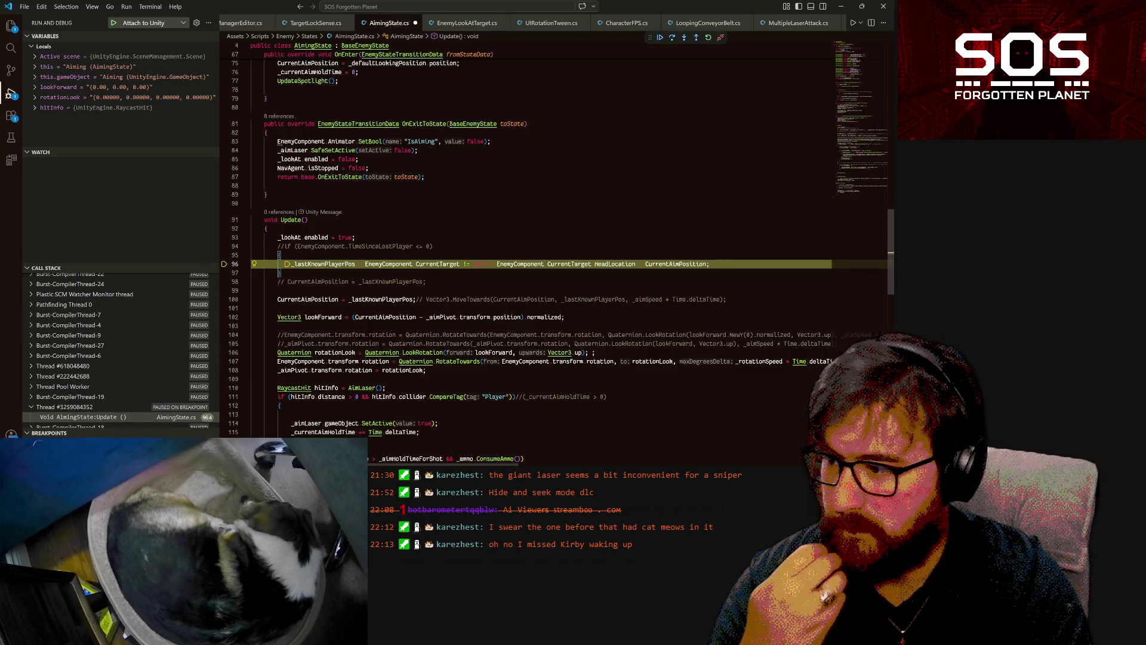
{"action": "mouse_move", "coordinate": [437, 264]}
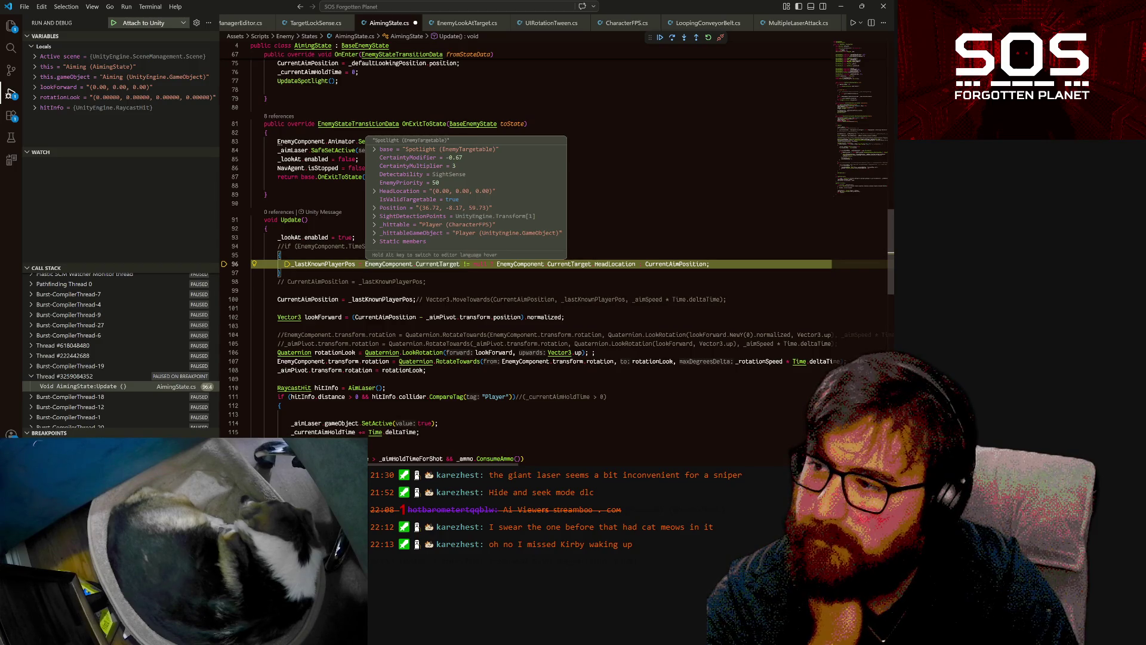
{"action": "mouse_move", "coordinate": [382, 264]}
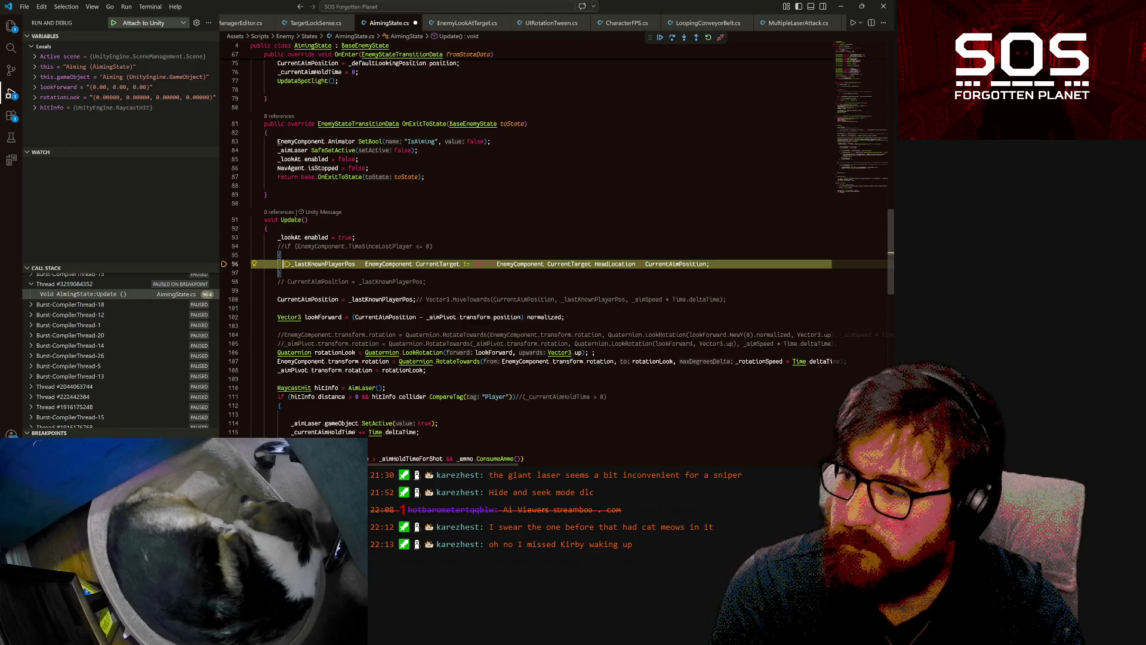
{"action": "scroll", "coordinate": [558, 260], "scroll_direction": "up", "scroll_amount": 2}
{"action": "mouse_move", "coordinate": [388, 311]}
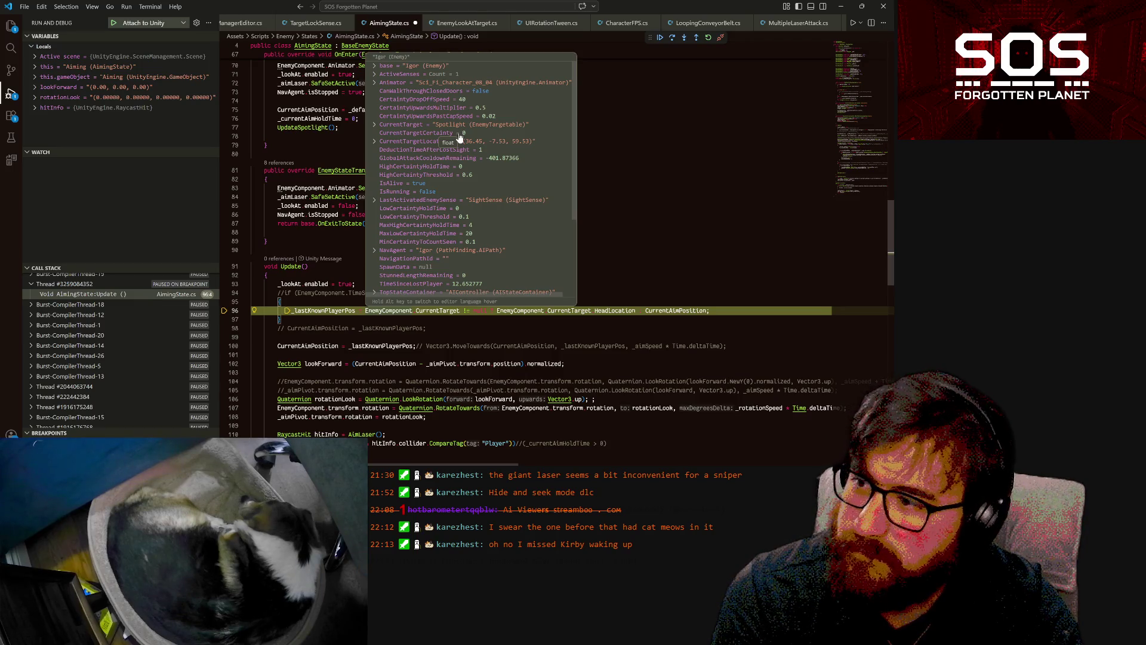
{"action": "scroll", "coordinate": [278, 358], "scroll_direction": "up", "scroll_amount": 10}
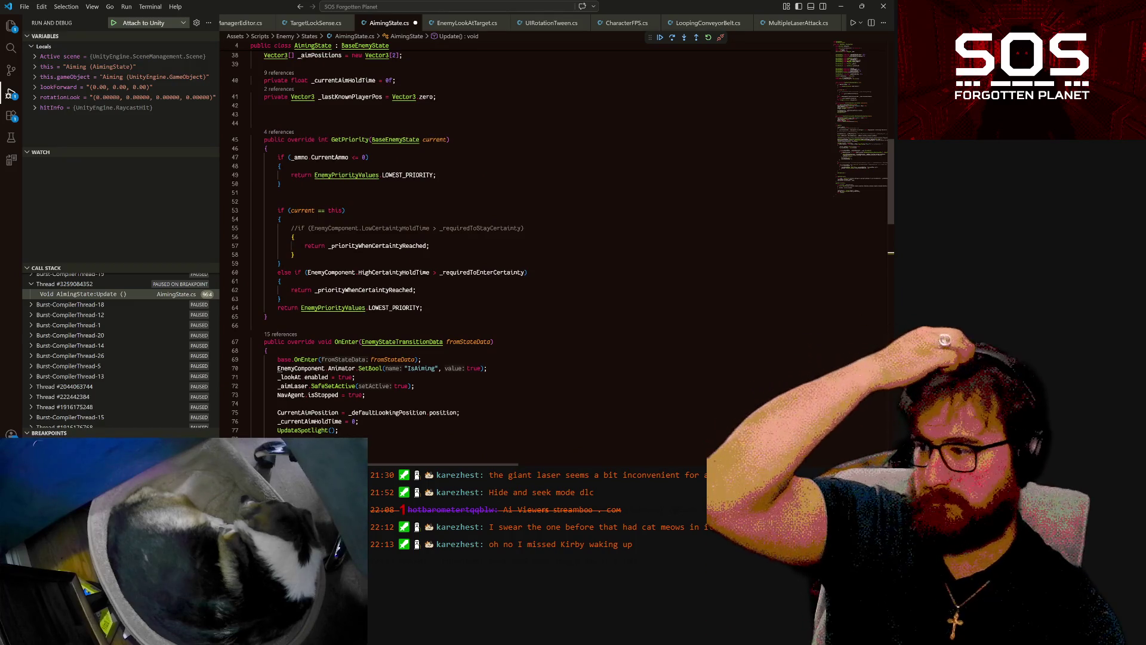
- Uncomment the LowCertaintyHoldTime if statement in GetPriority and save AimingState.cs
{"action": "left_click", "coordinate": [293, 237]}
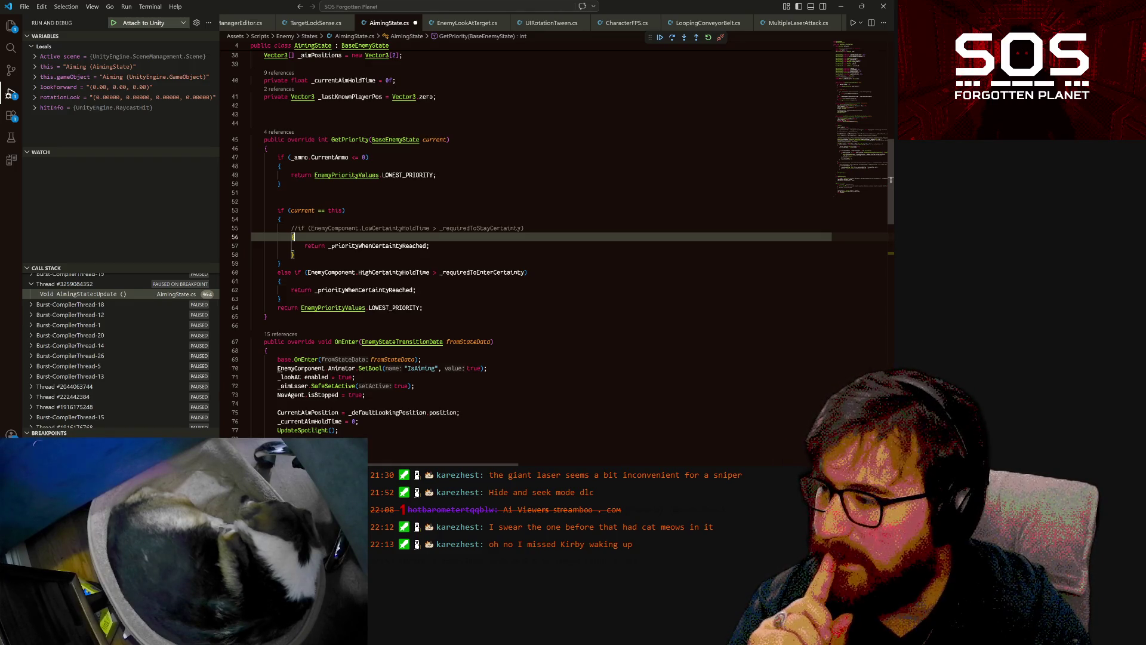
{"action": "left_click", "coordinate": [297, 228]}
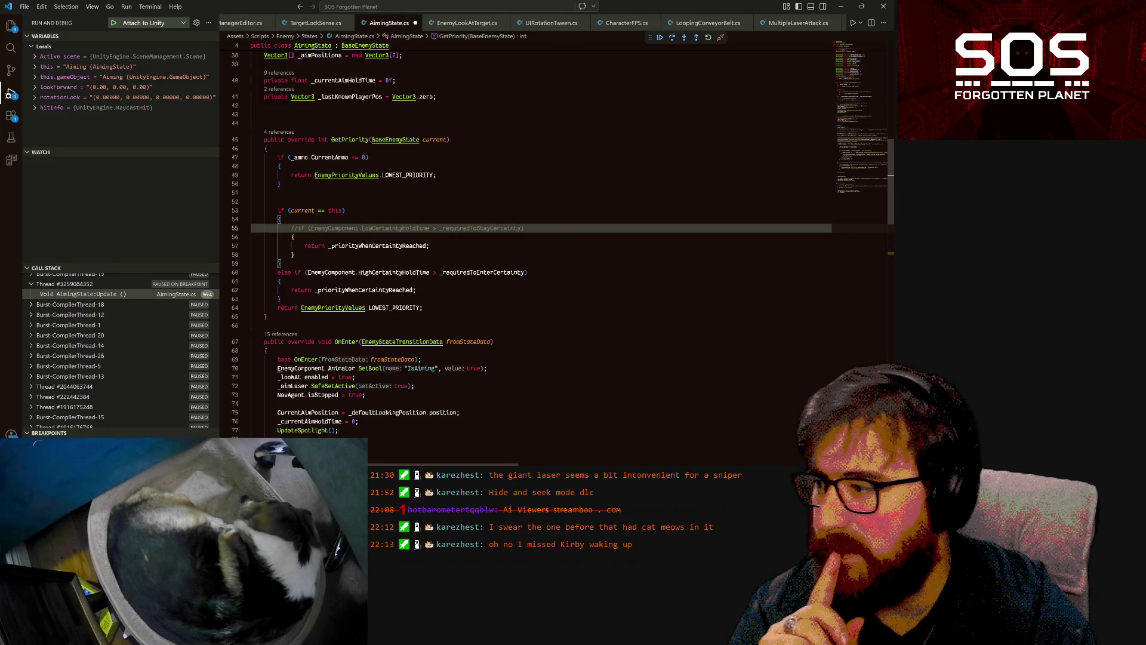
{"action": "key", "text": "BackSpace"}
{"action": "key", "text": "BackSpace"}
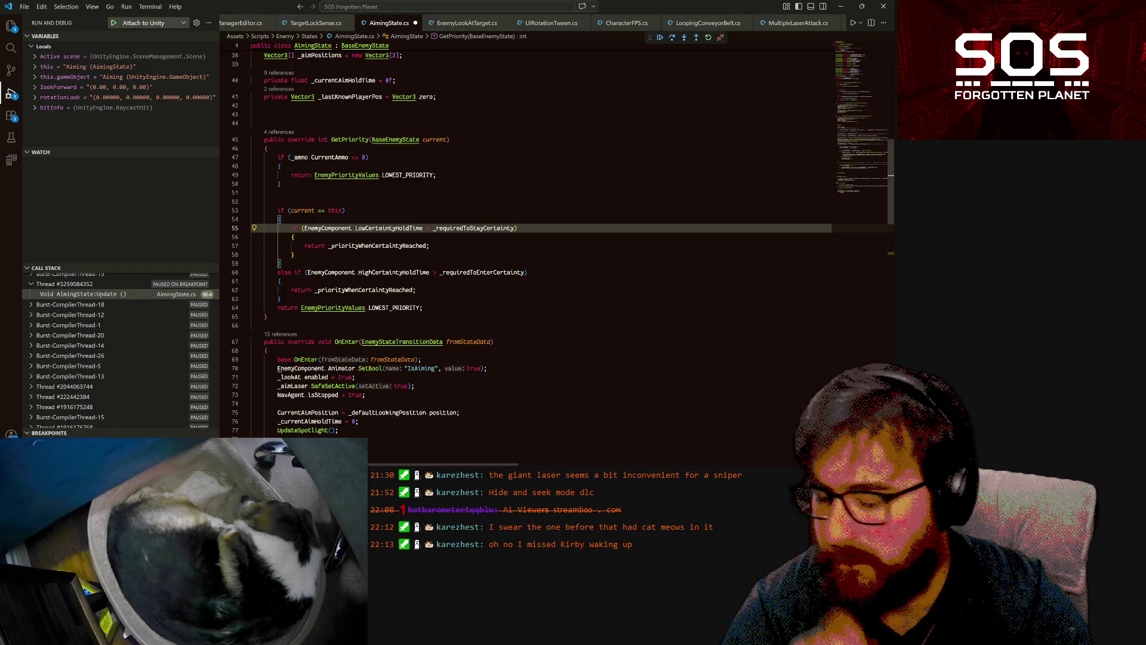
{"action": "key", "text": "ctrl+s"}
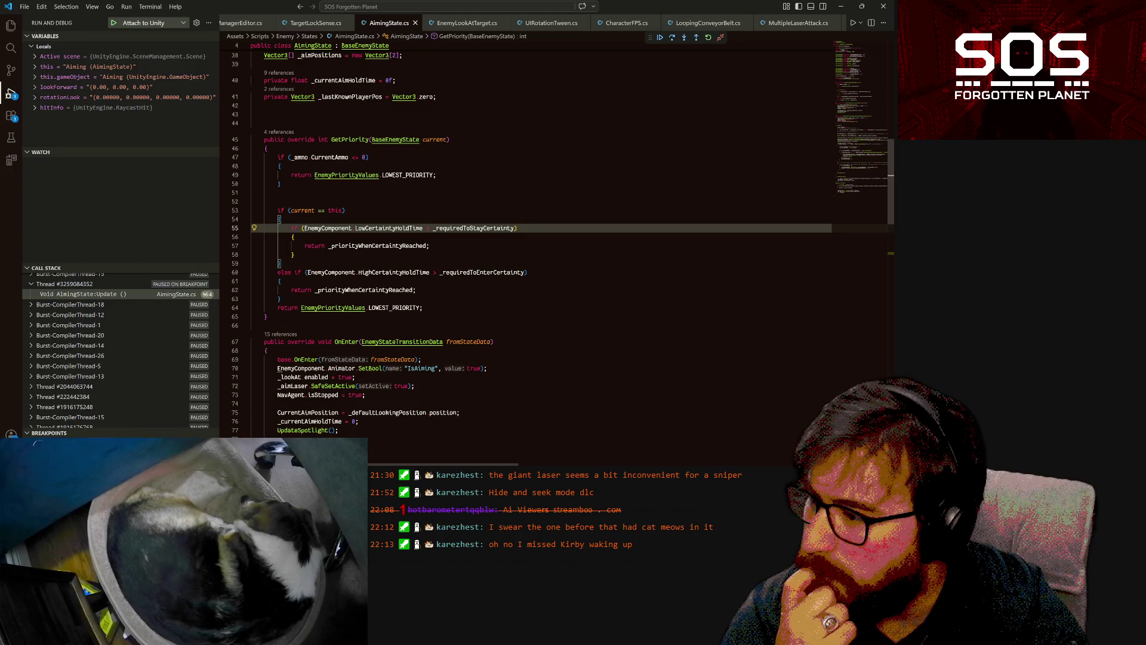
{"action": "scroll", "coordinate": [561, 256], "scroll_direction": "up", "scroll_amount": 5}
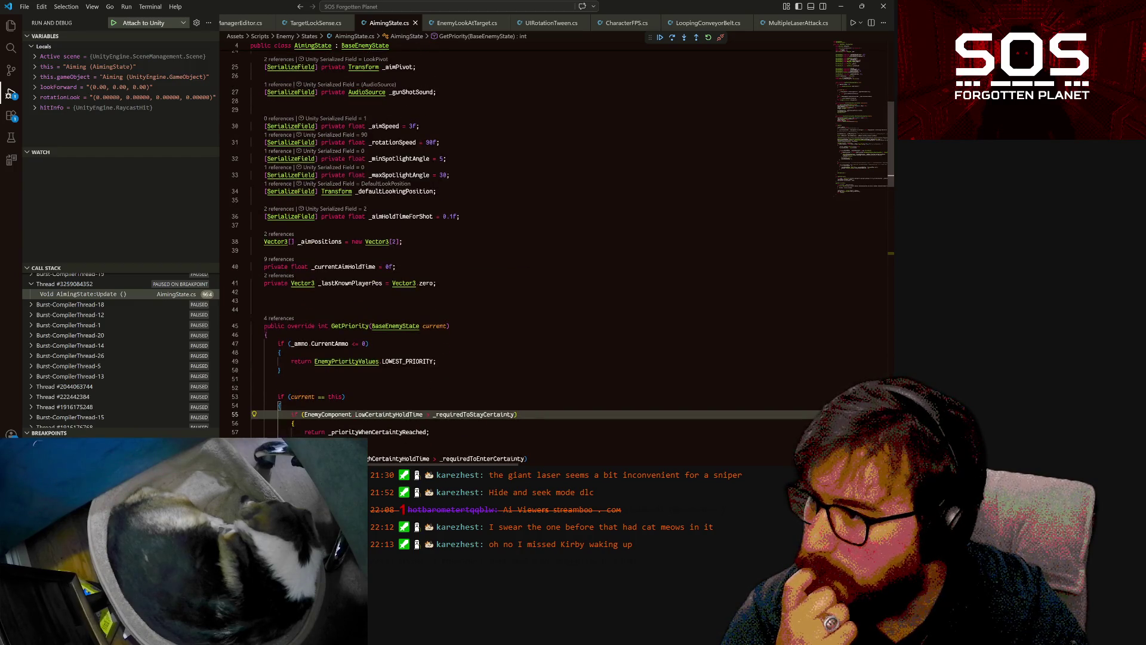
- Duplicate the _priorityWhenCertaintyReached field as _minTargetLookPriority and save AimingState.cs
{"action": "scroll", "coordinate": [561, 239], "scroll_direction": "up", "scroll_amount": 3}
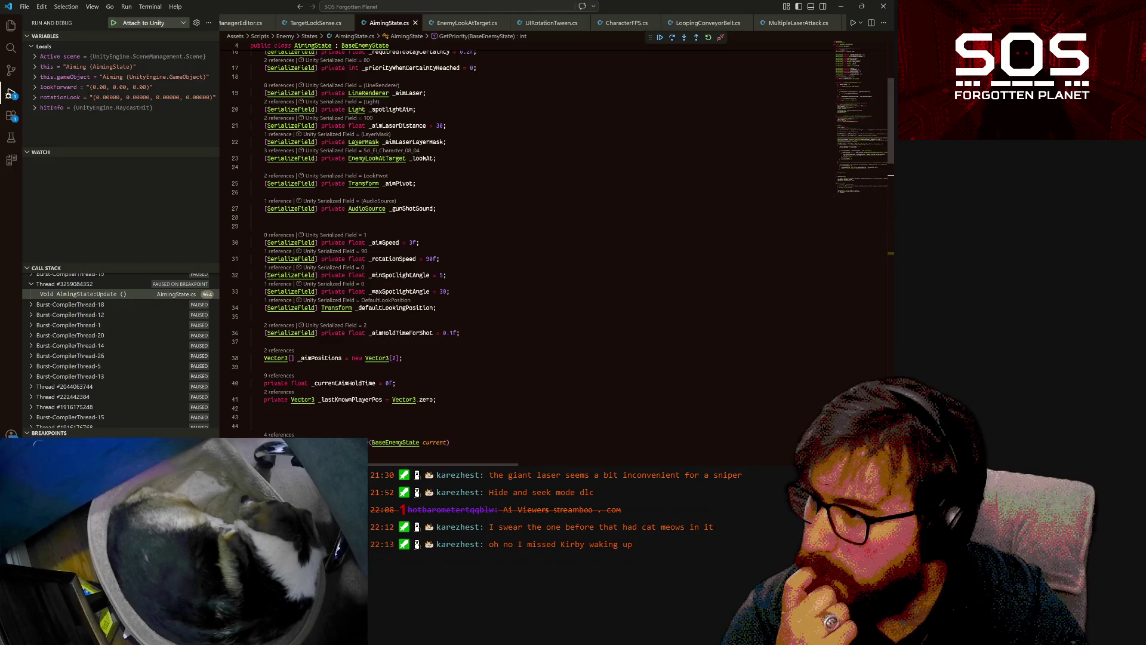
{"action": "scroll", "coordinate": [561, 239], "scroll_direction": "up", "scroll_amount": 2}
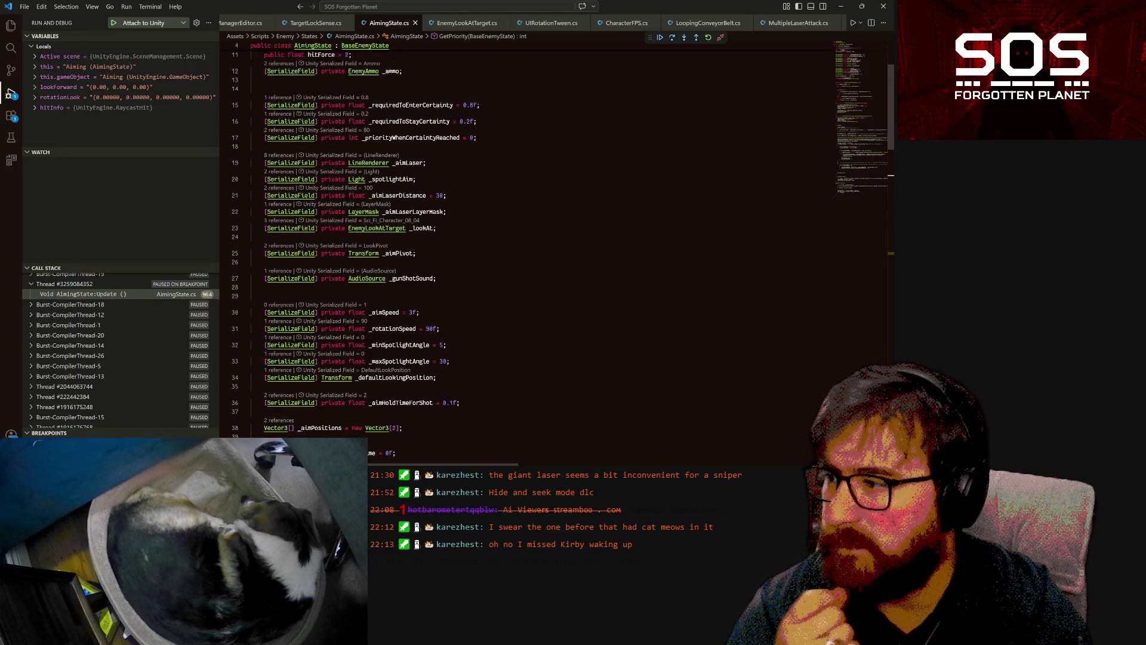
{"action": "scroll", "coordinate": [537, 239], "scroll_direction": "up", "scroll_amount": 2}
{"action": "left_click", "coordinate": [476, 183]}
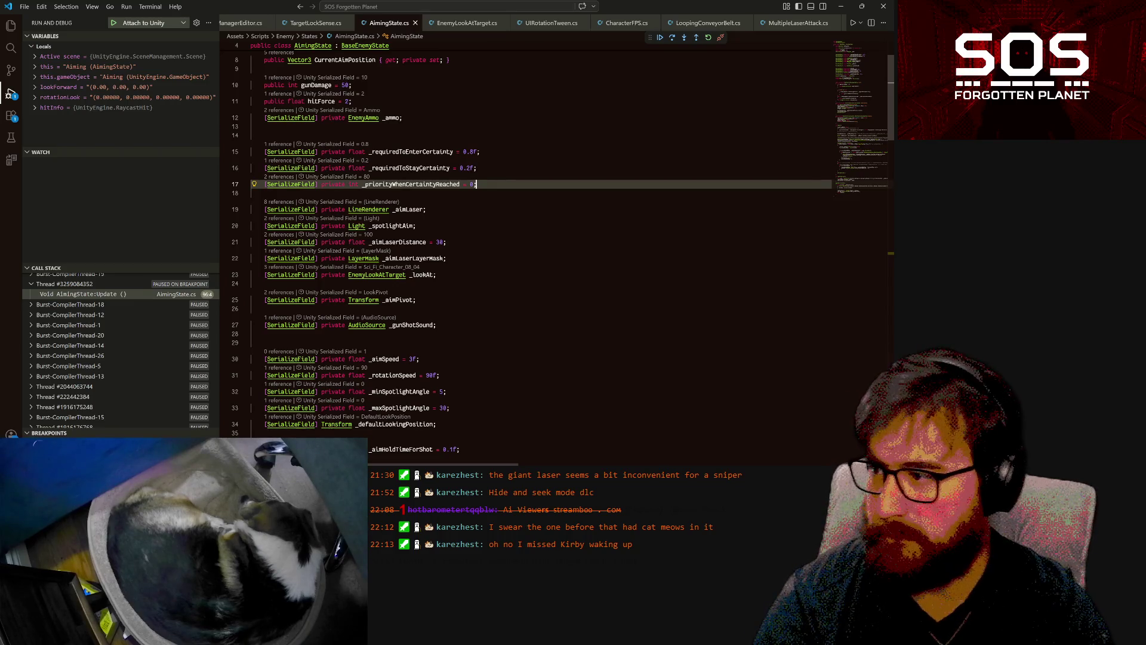
{"action": "key", "text": "shift+alt+Down"}
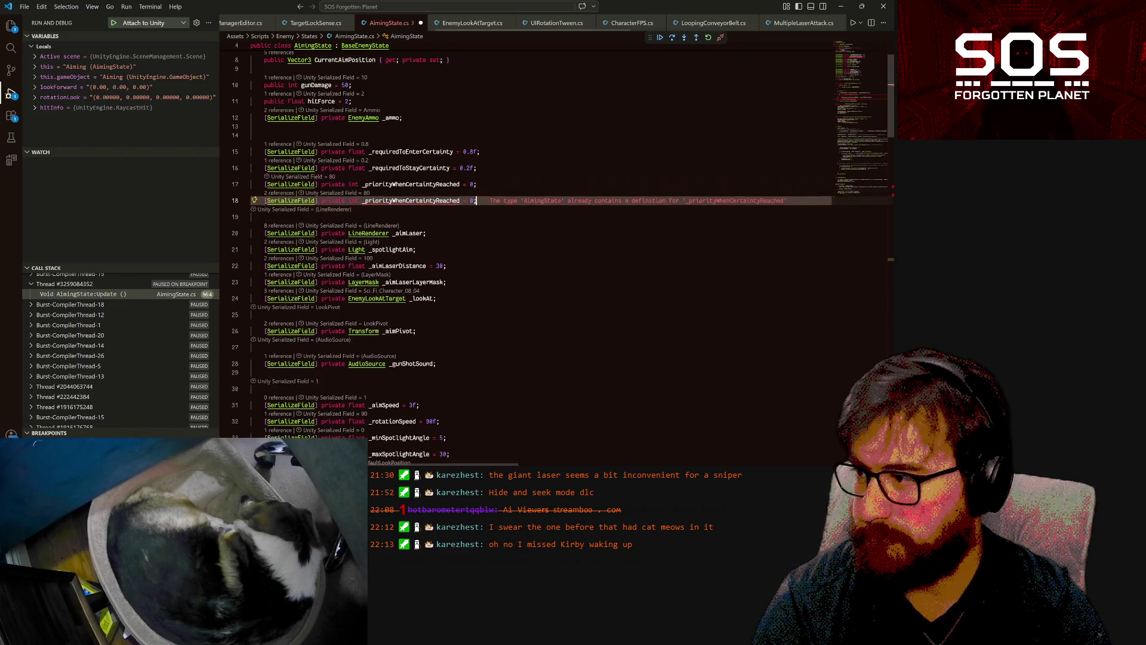
{"action": "key", "text": "Left"}
{"action": "key", "text": "Left"}
{"action": "key", "text": "Left"}
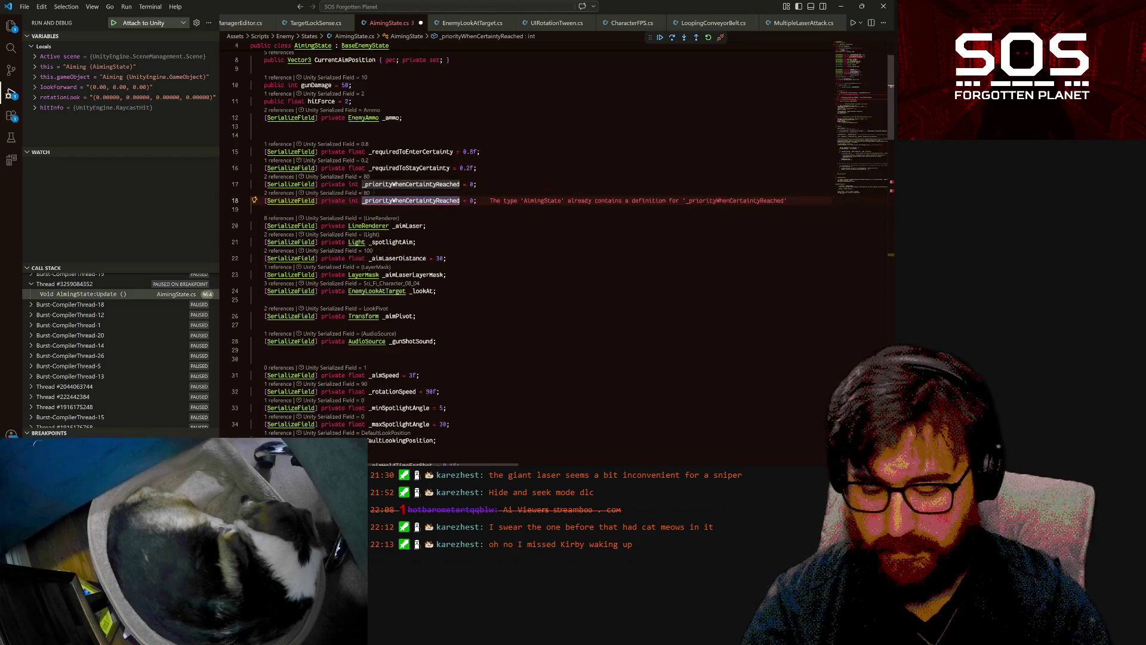
{"action": "key", "text": "ctrl+BackSpace"}
{"action": "type", "text": "_min"}
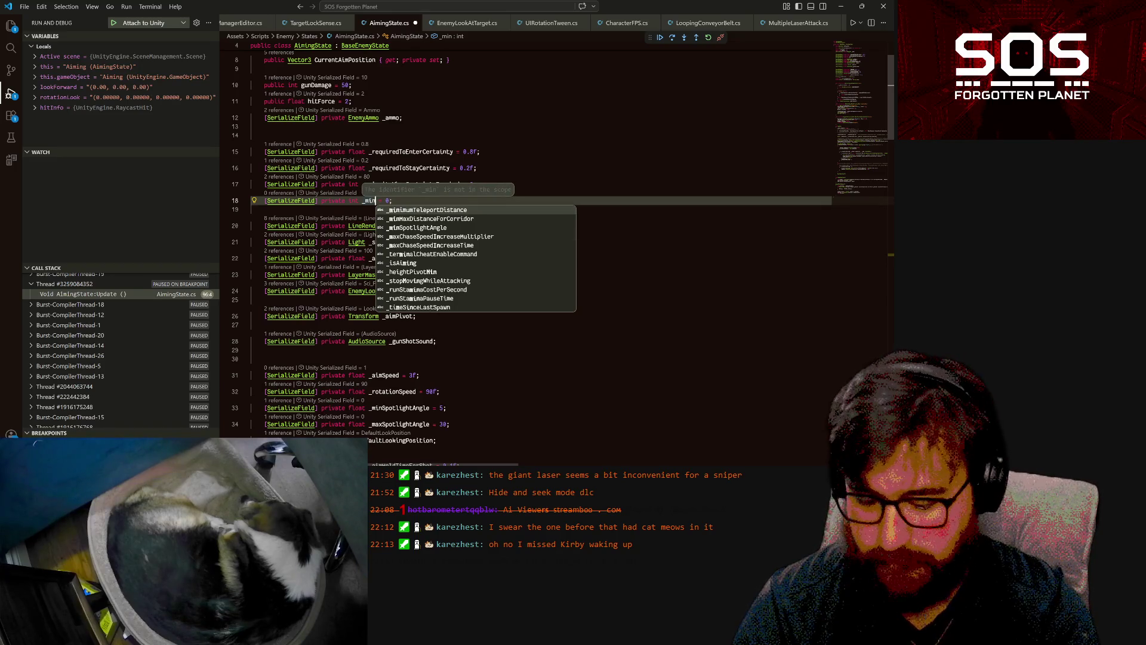
{"action": "type", "text": "TargetLo"}
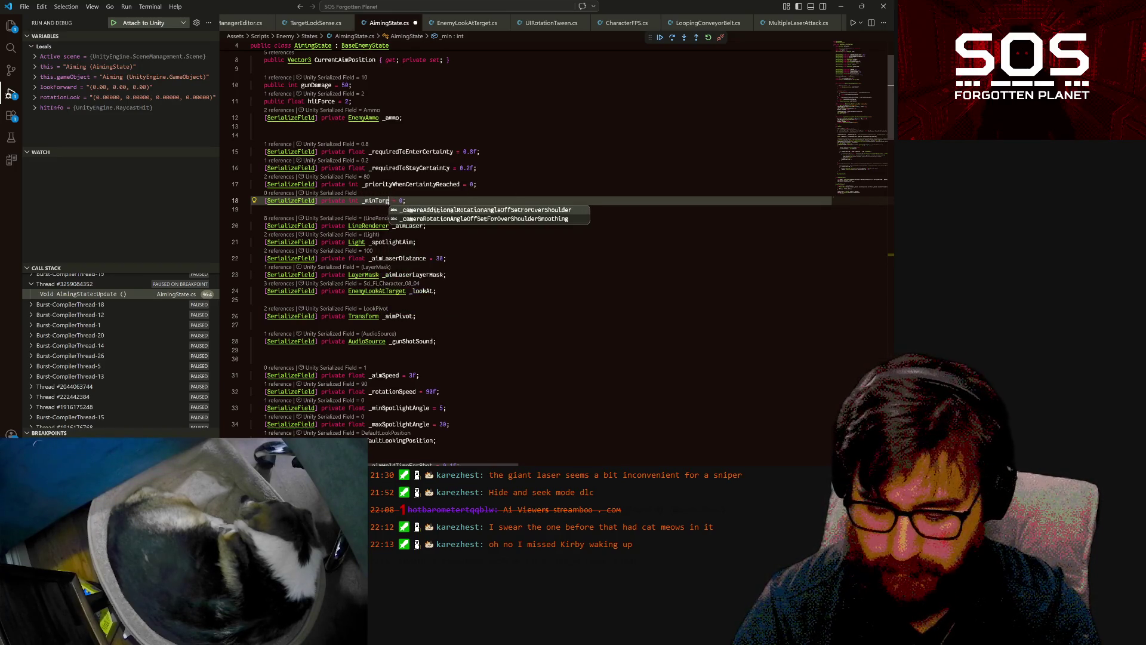
{"action": "type", "text": "okP"}
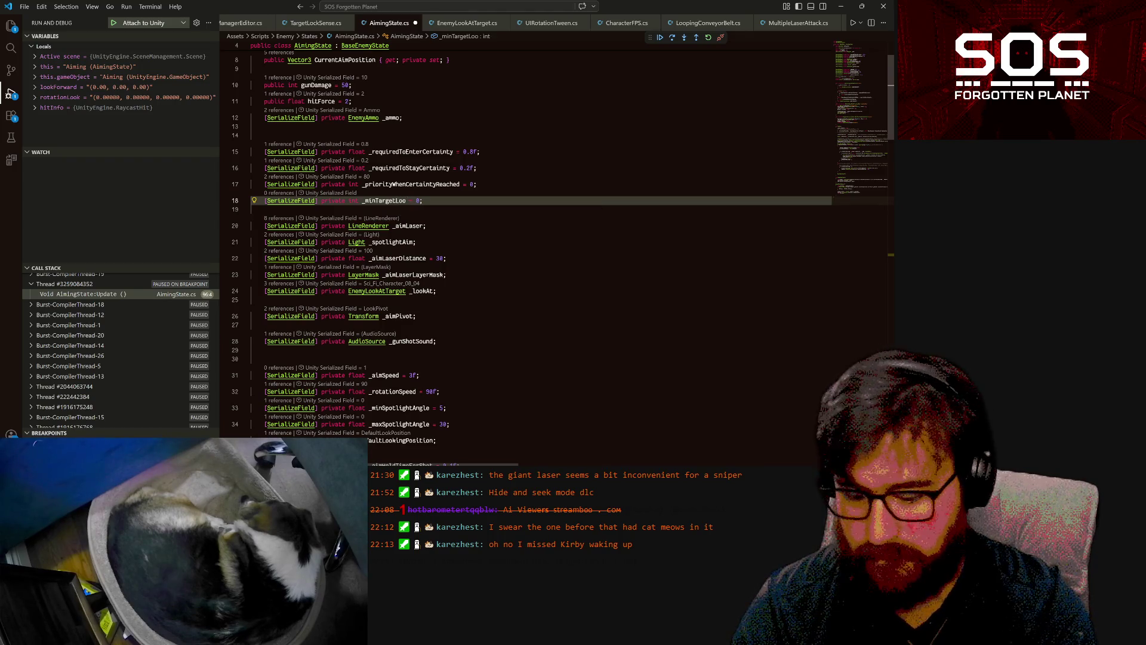
{"action": "type", "text": "ri"}
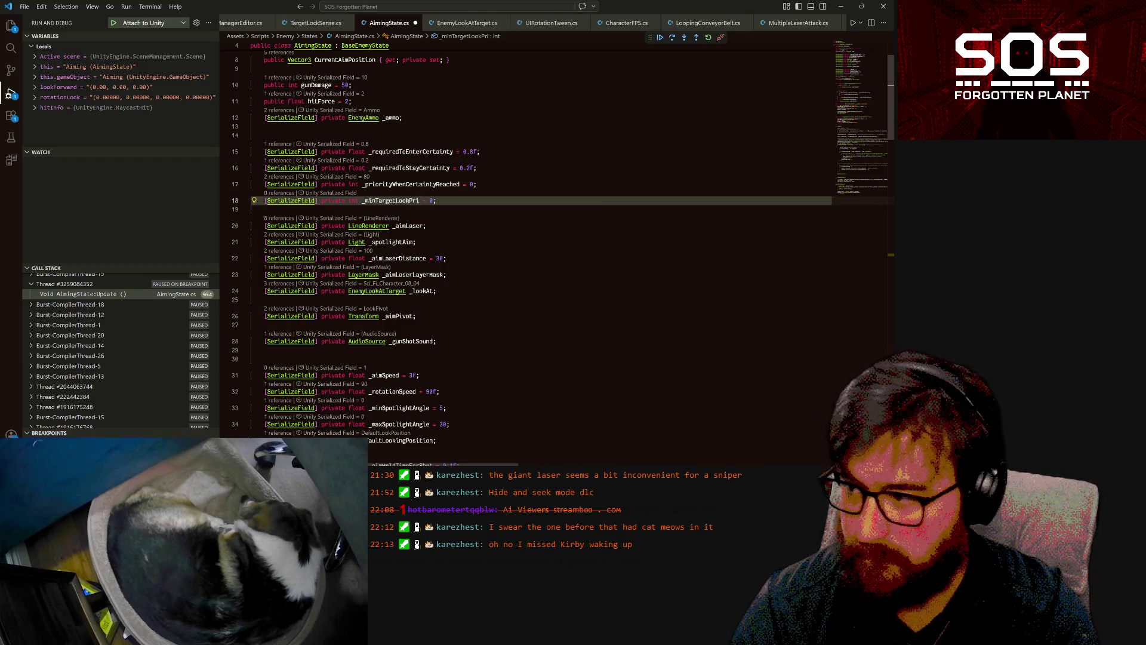
{"action": "type", "text": "ority"}
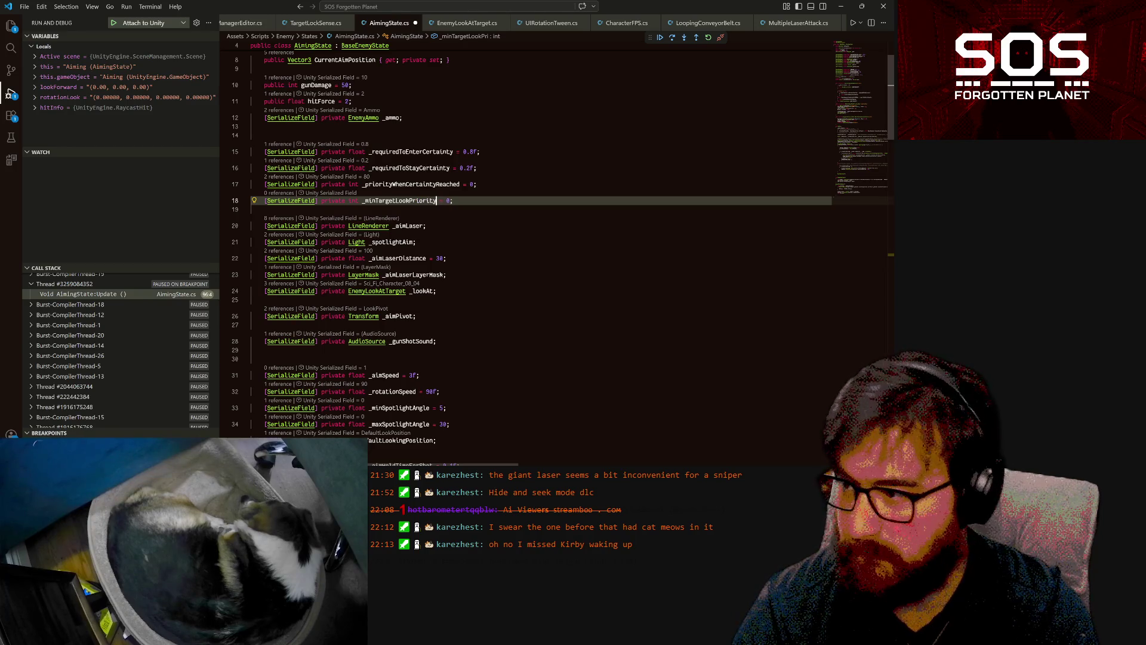
{"action": "key", "text": "ctrl+s"}
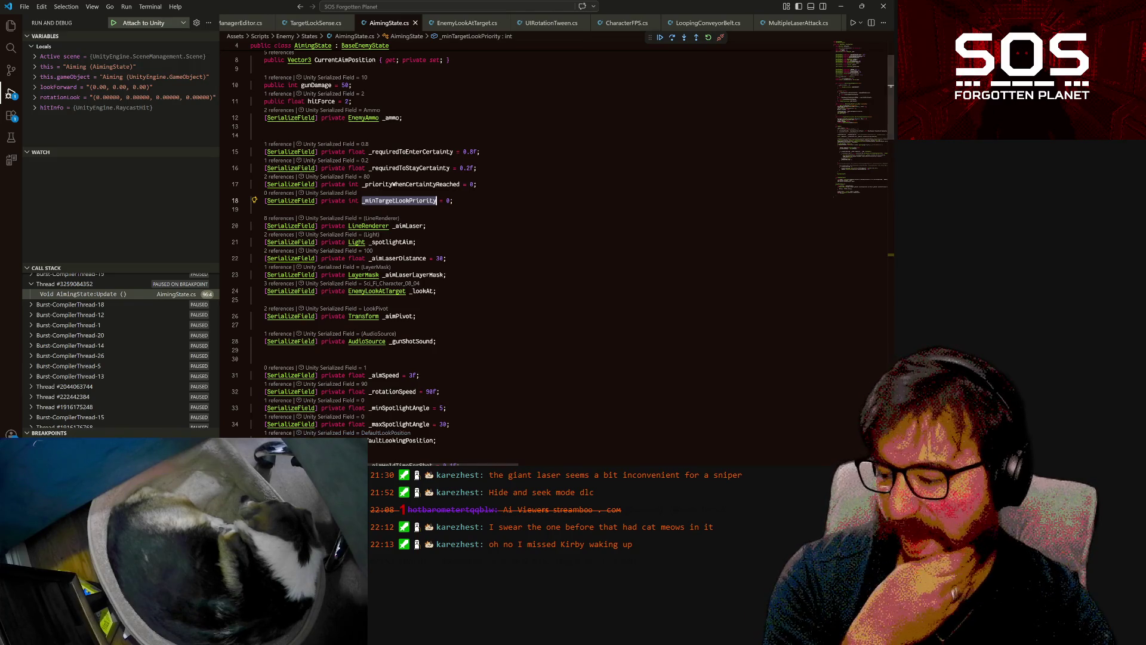
- Select the new _minTargetLookPriority field, then scroll down to CurrentTarget in Update
{"action": "mouse_move", "coordinate": [365, 633]}
{"action": "left_click", "coordinate": [365, 438]}
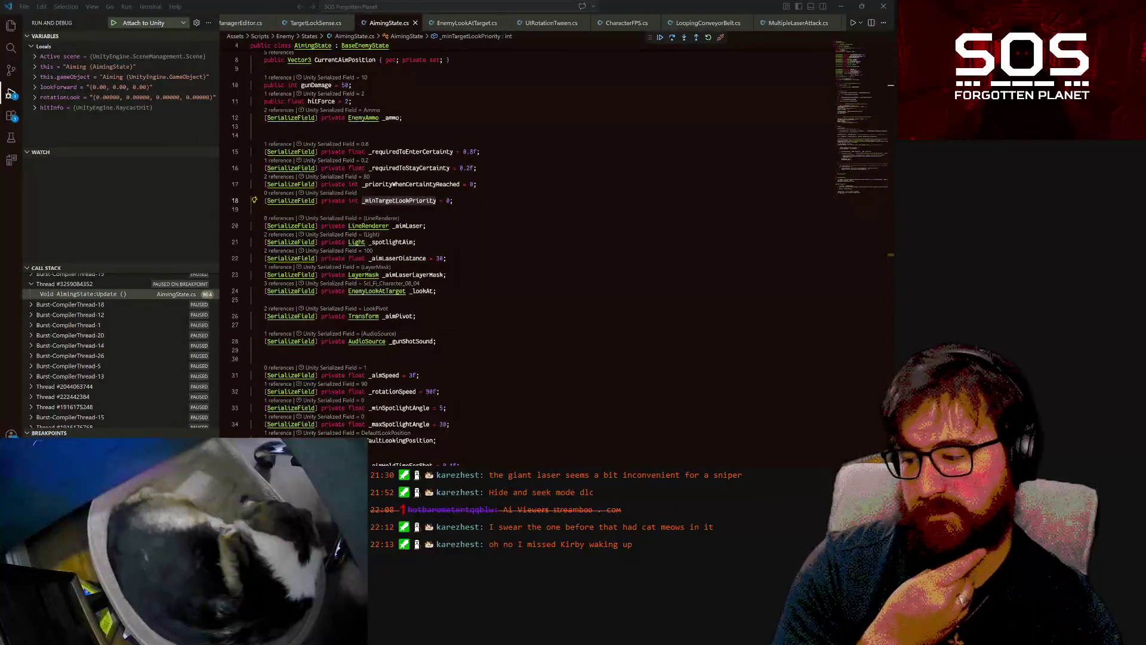
{"action": "double_click", "coordinate": [400, 201]}
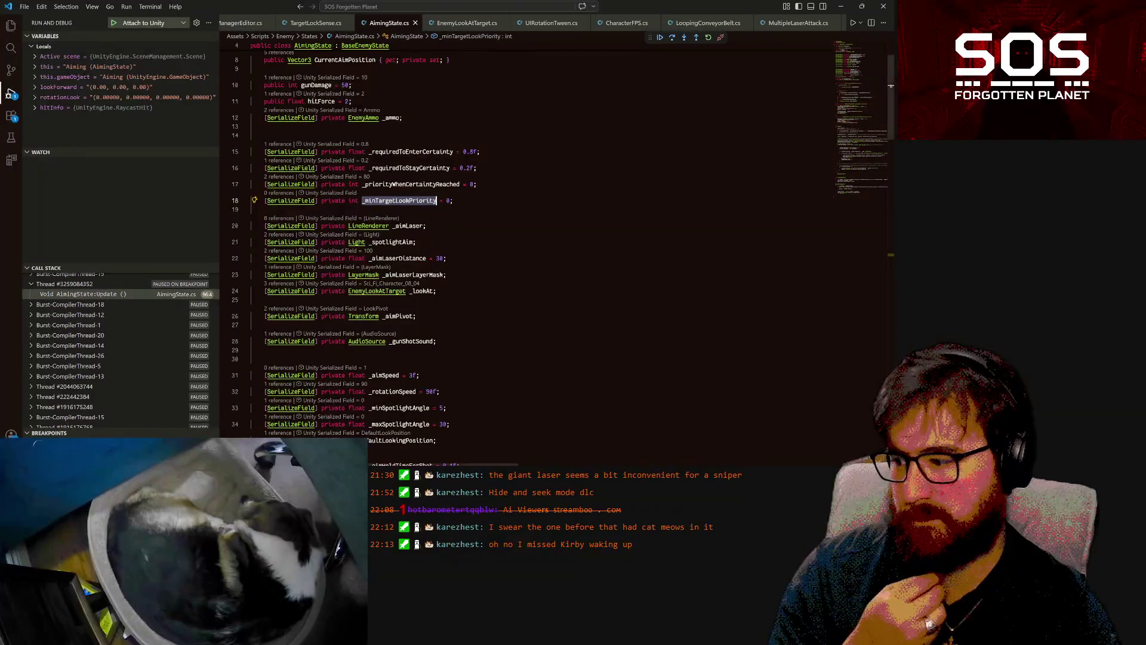
{"action": "scroll", "coordinate": [400, 200], "scroll_direction": "down", "scroll_amount": 5}
{"action": "scroll", "coordinate": [399, 201], "scroll_direction": "down", "scroll_amount": 3}
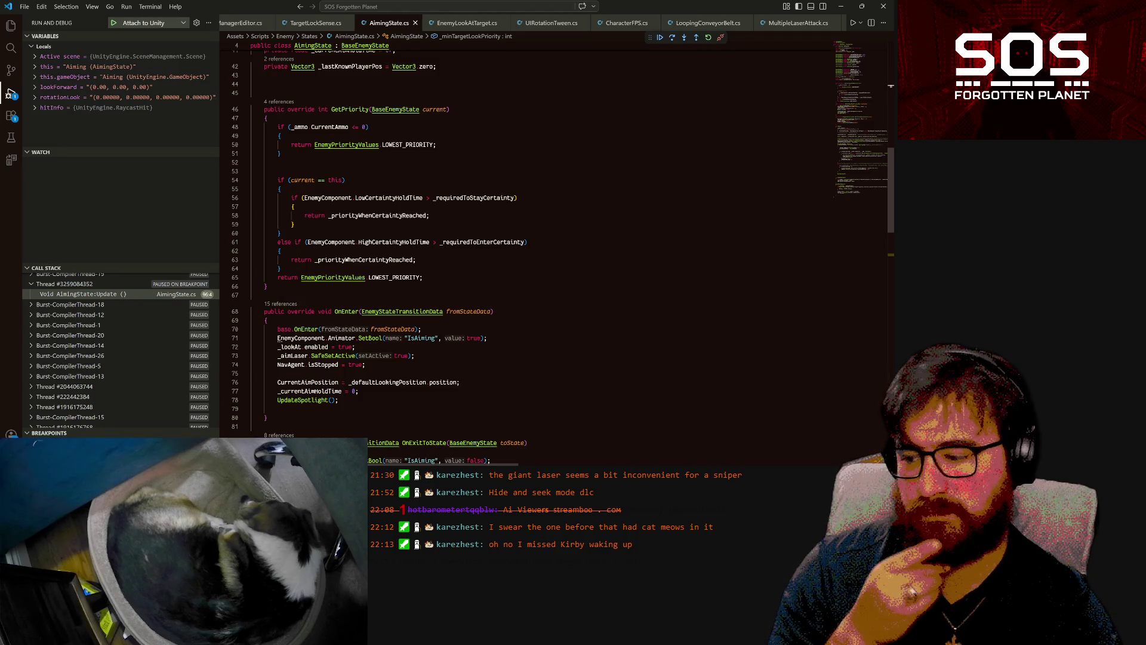
{"action": "scroll", "coordinate": [400, 200], "scroll_direction": "down", "scroll_amount": 3}
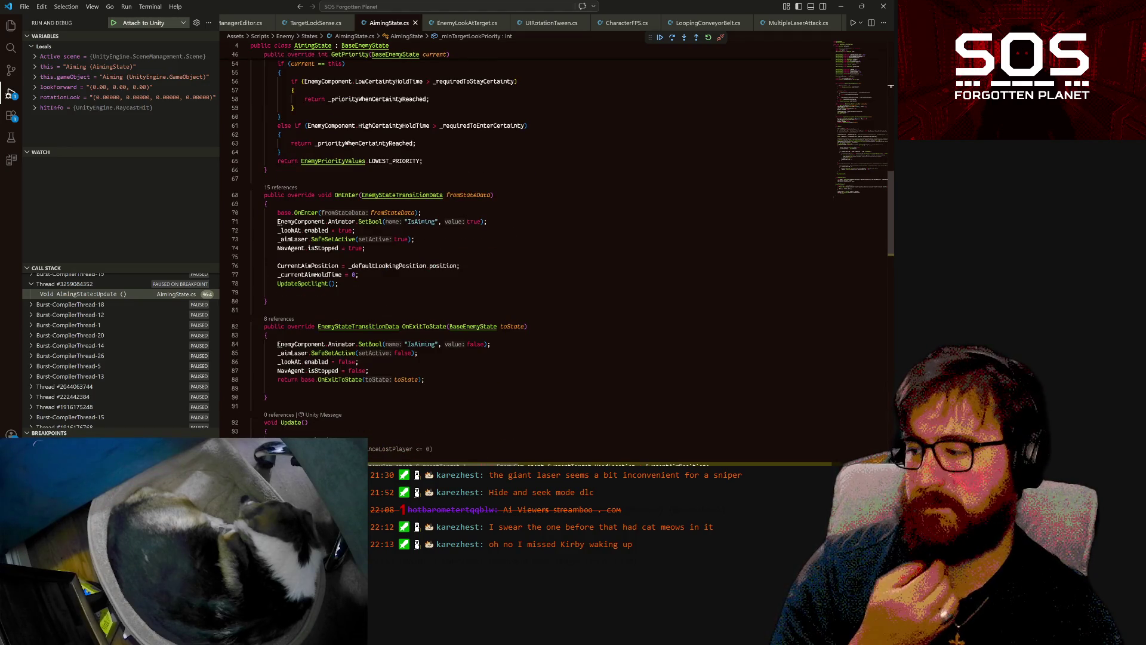
{"action": "scroll", "coordinate": [561, 245], "scroll_direction": "down", "scroll_amount": 1}
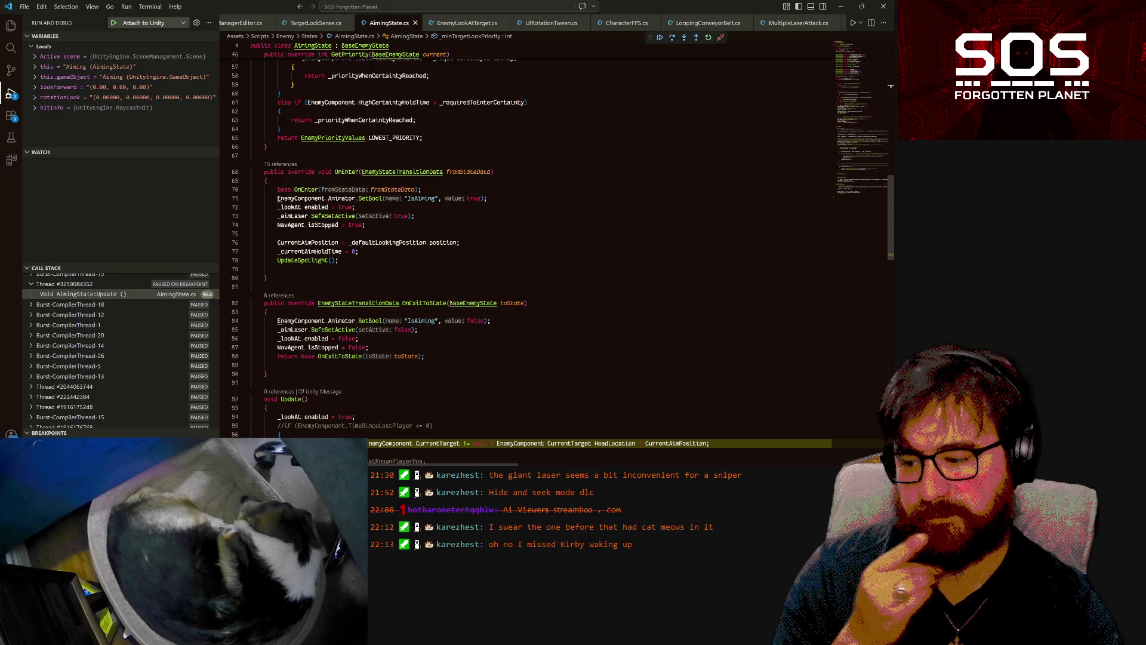
{"action": "left_click", "coordinate": [436, 443]}
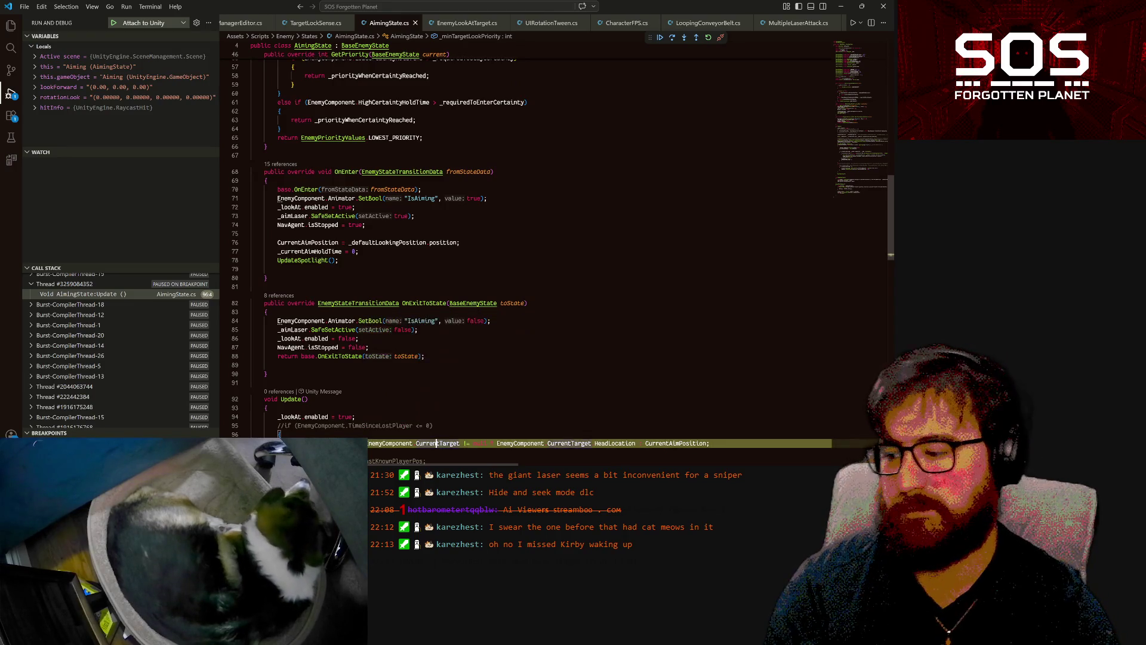
- Follow CurrentTarget to the EnemyTargetable class and list all references to IsValidTargetable
{"action": "key", "text": "F12"}
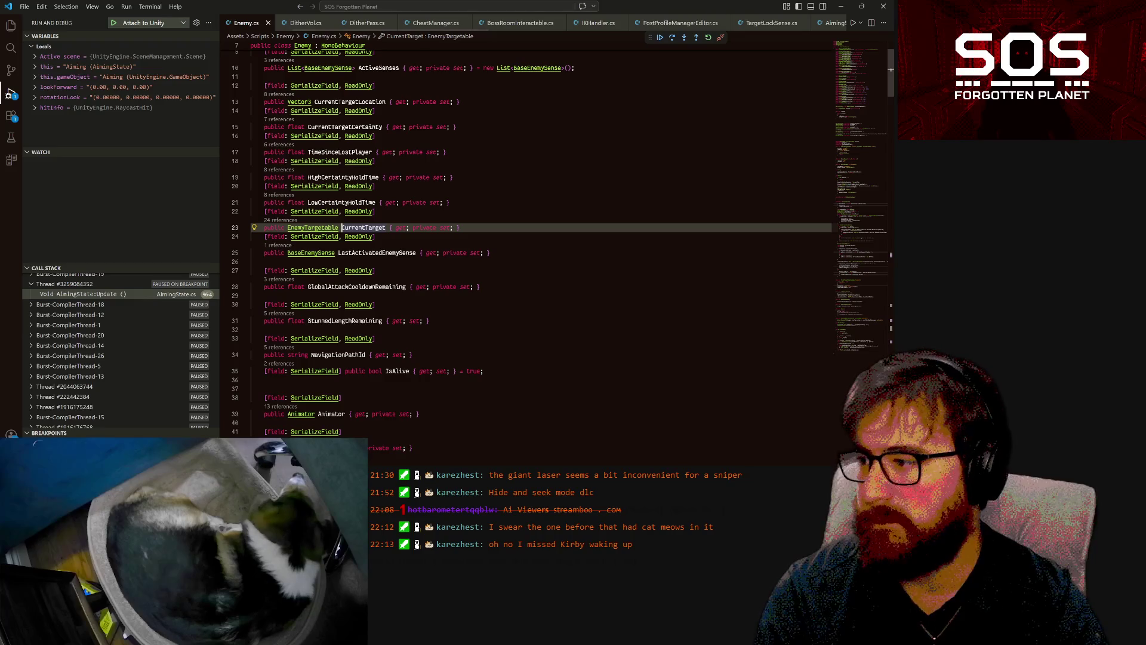
{"action": "left_click", "coordinate": [317, 228]}
{"action": "key", "text": "F12"}
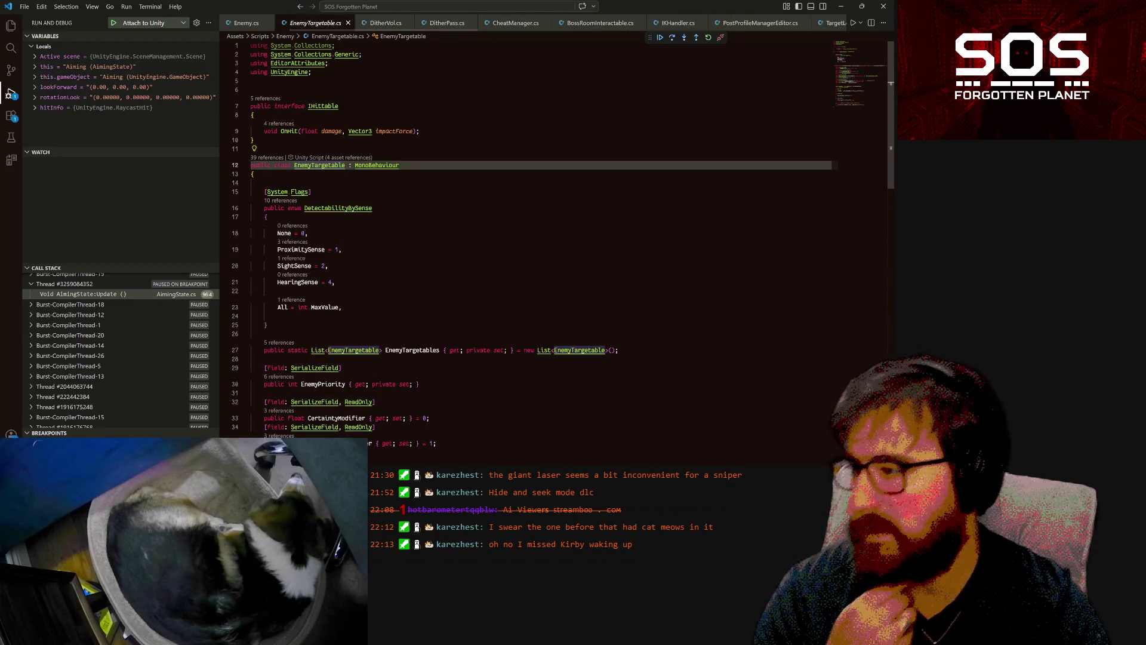
{"action": "scroll", "coordinate": [561, 268], "scroll_direction": "down", "scroll_amount": 3}
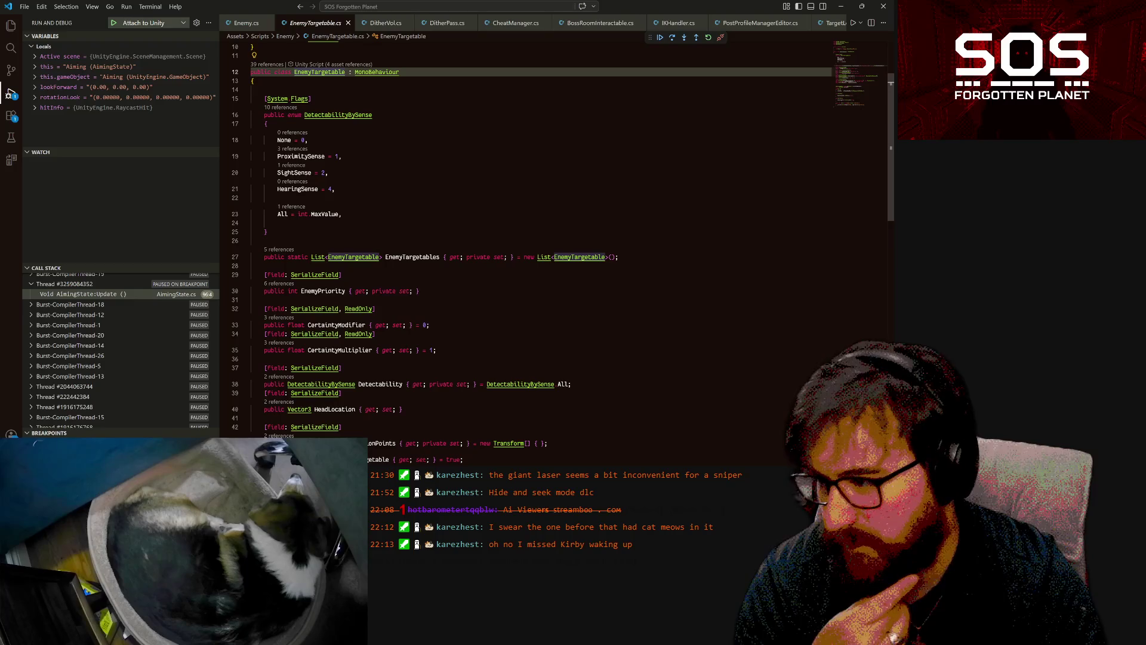
{"action": "scroll", "coordinate": [561, 251], "scroll_direction": "down", "scroll_amount": 1}
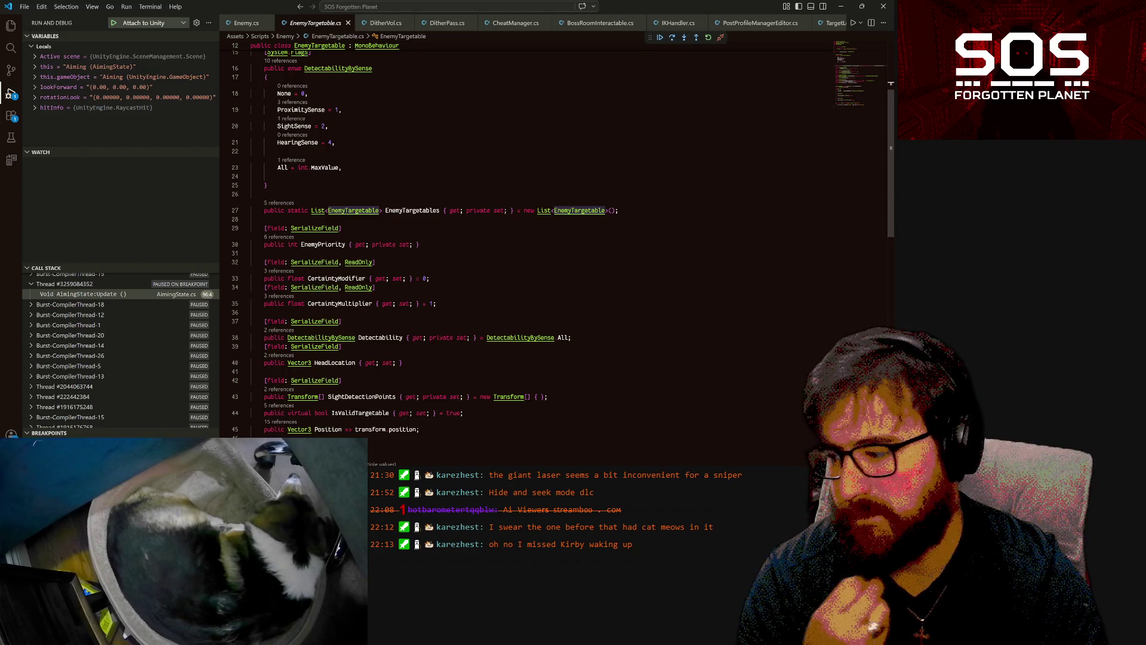
{"action": "left_click", "coordinate": [285, 412]}
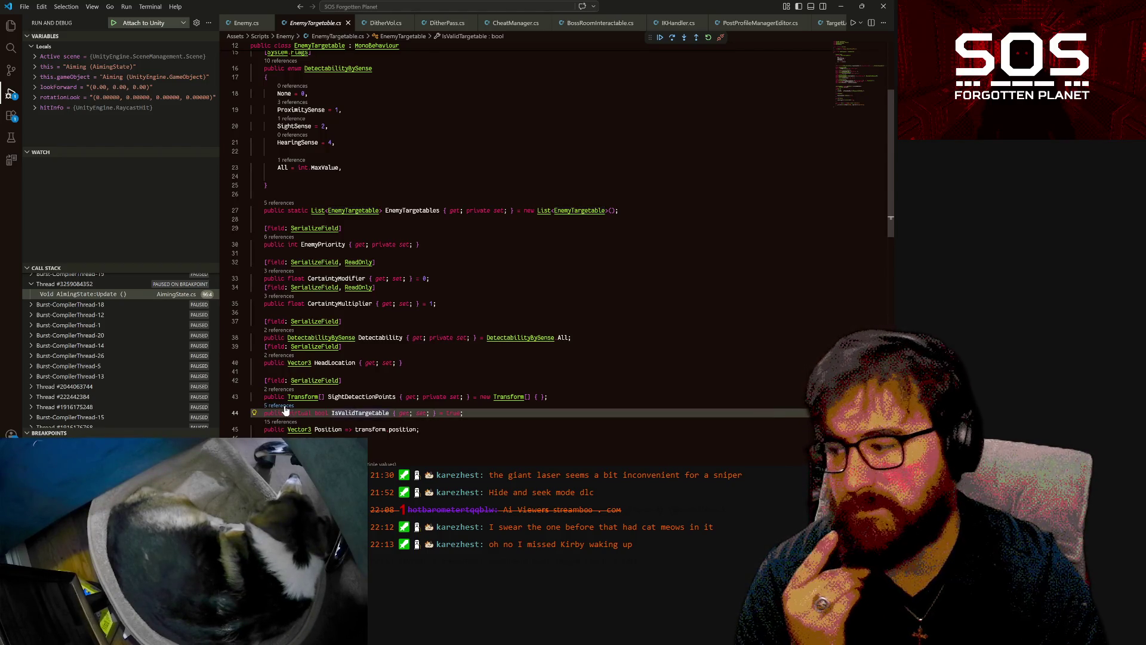
{"action": "key", "text": "shift+F12"}
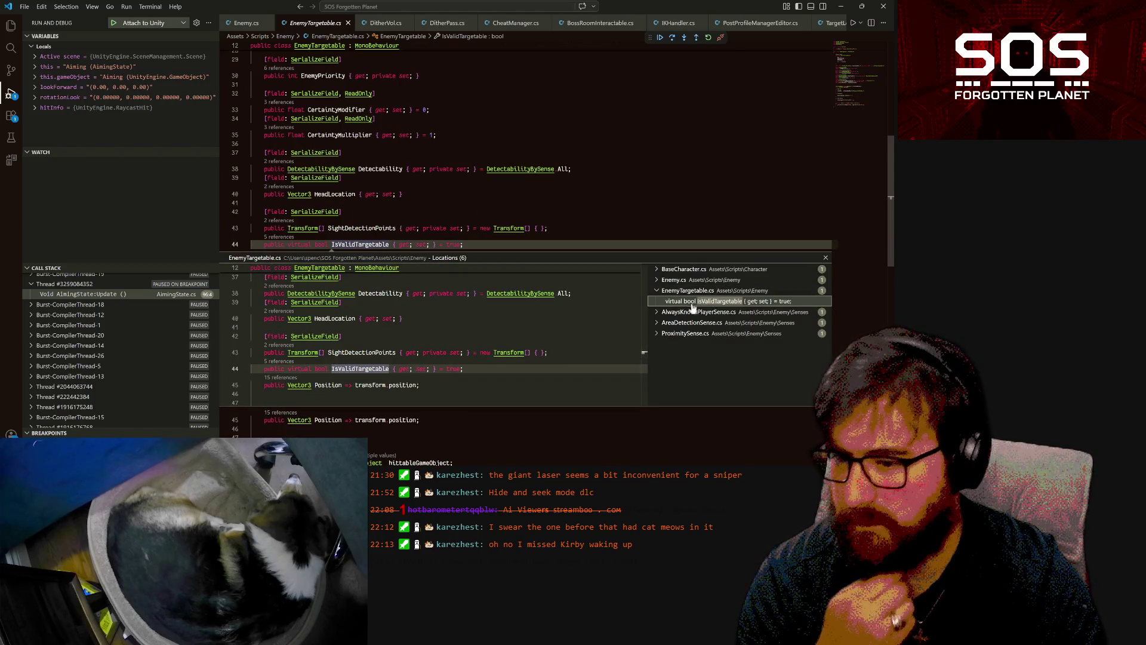
- Review the BaseCharacter.cs, Enemy.cs and EnemyTargetable.cs references, then close the references list
{"action": "left_click", "coordinate": [657, 270]}
{"action": "left_click", "coordinate": [655, 291]}
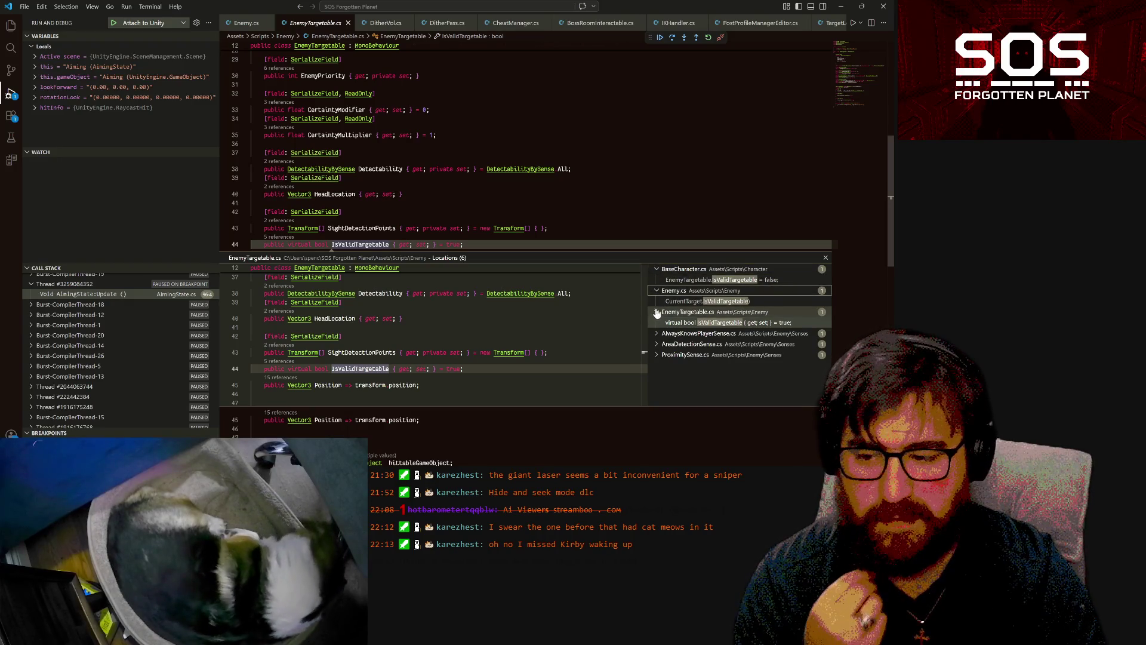
{"action": "left_click", "coordinate": [657, 290]}
{"action": "left_click", "coordinate": [657, 300]}
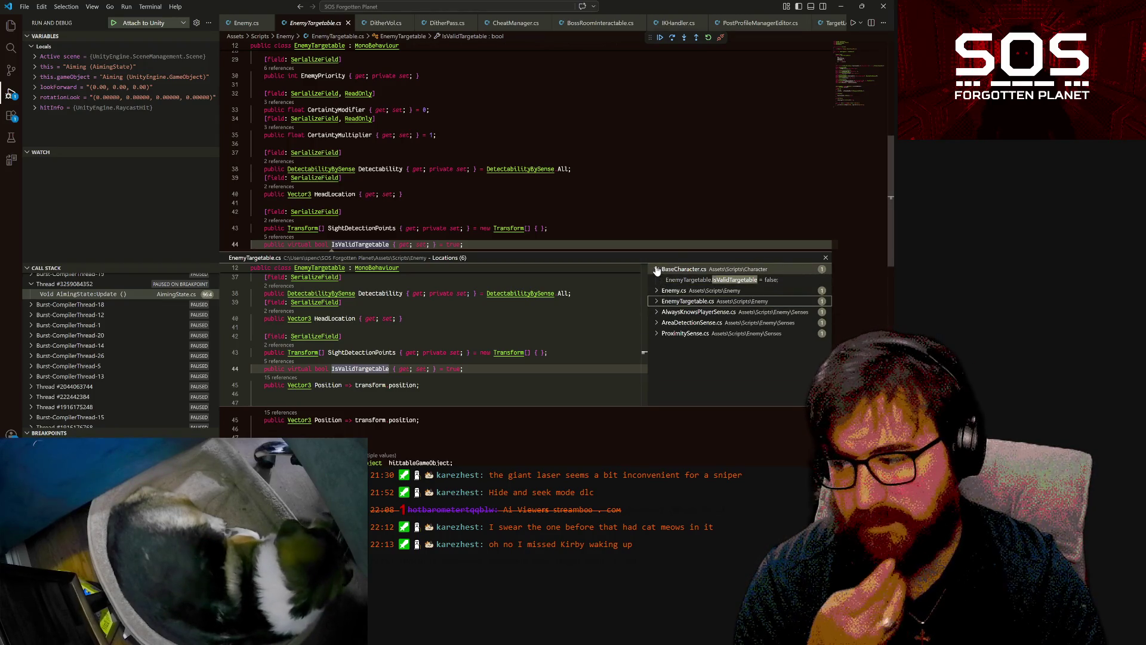
{"action": "left_click", "coordinate": [657, 270]}
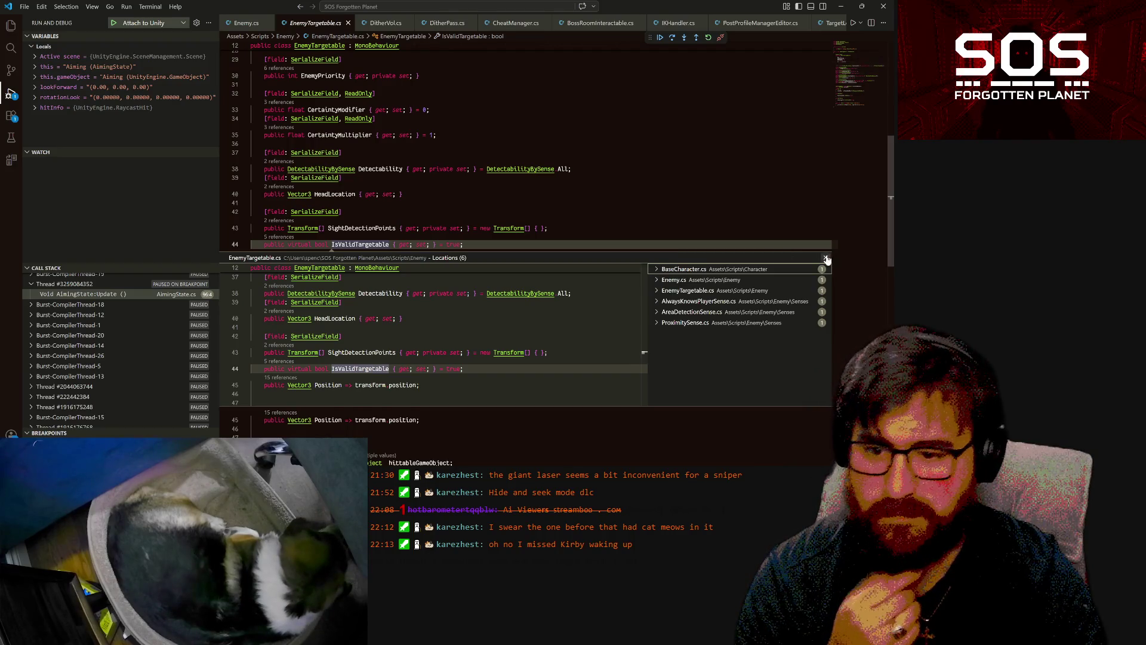
{"action": "left_click", "coordinate": [827, 257]}
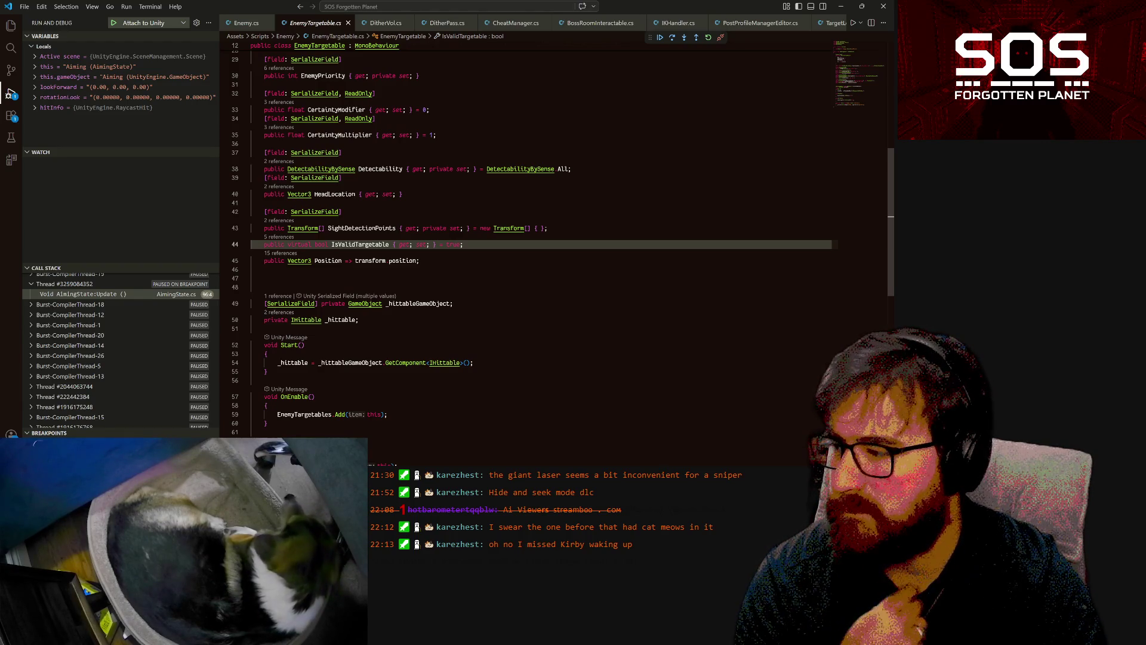
- Scroll down through the rest of EnemyTargetable.cs
{"action": "scroll", "coordinate": [537, 238], "scroll_direction": "down", "scroll_amount": 1}
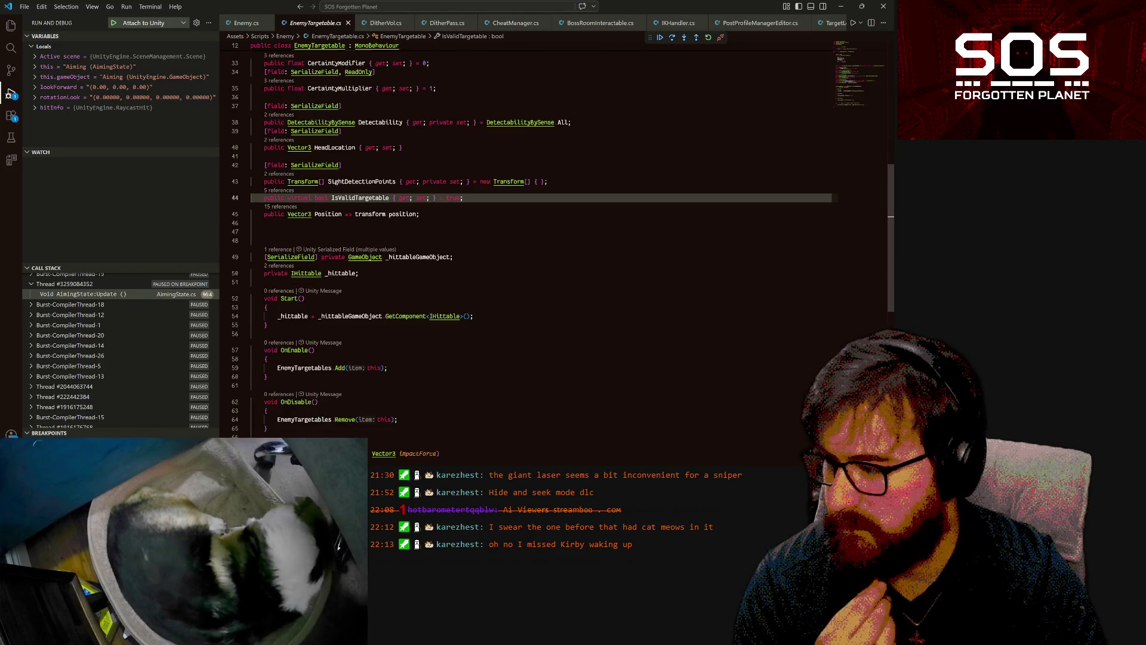
{"action": "scroll", "coordinate": [538, 238], "scroll_direction": "down", "scroll_amount": 1}
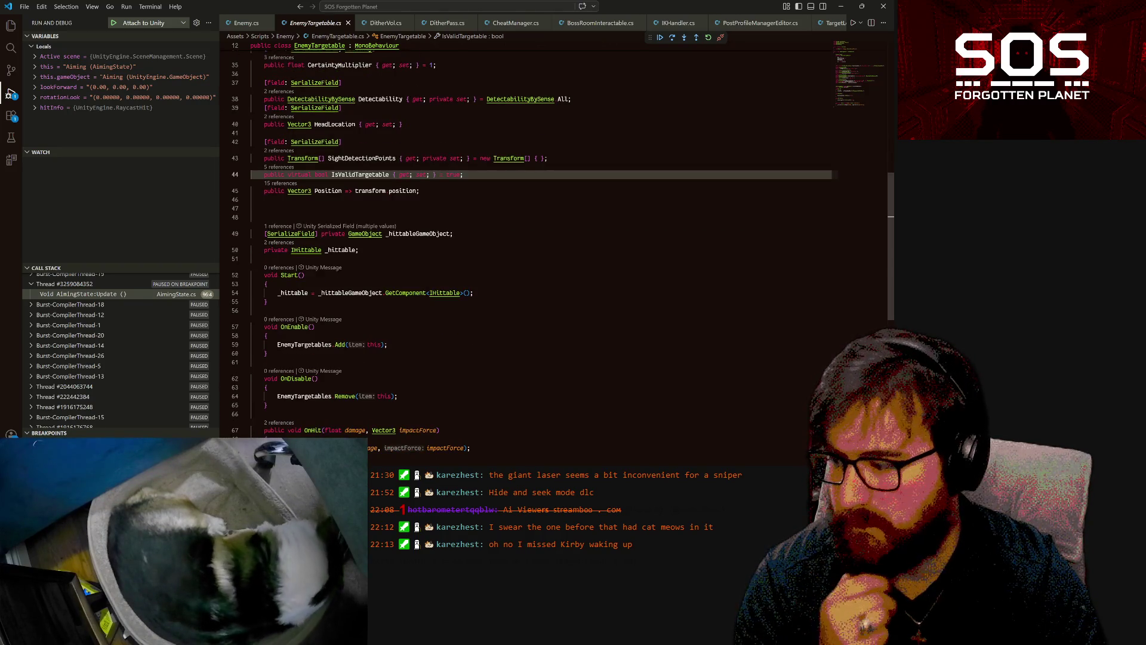
{"action": "scroll", "coordinate": [537, 239], "scroll_direction": "down", "scroll_amount": 1}
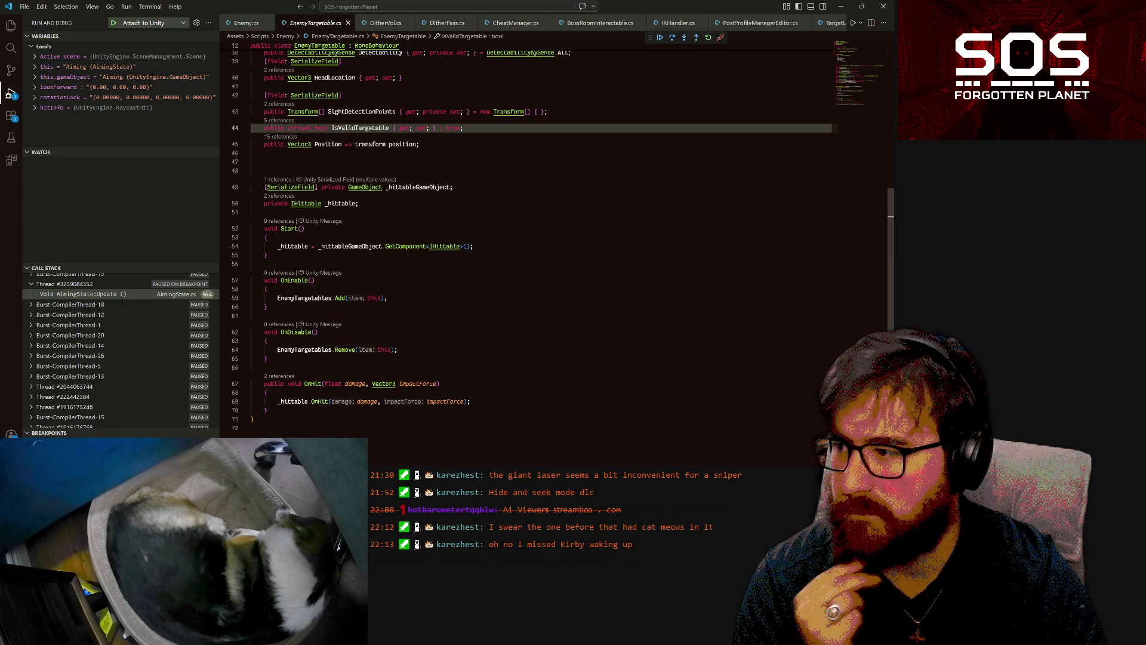
{"action": "mouse_move", "coordinate": [365, 632]}
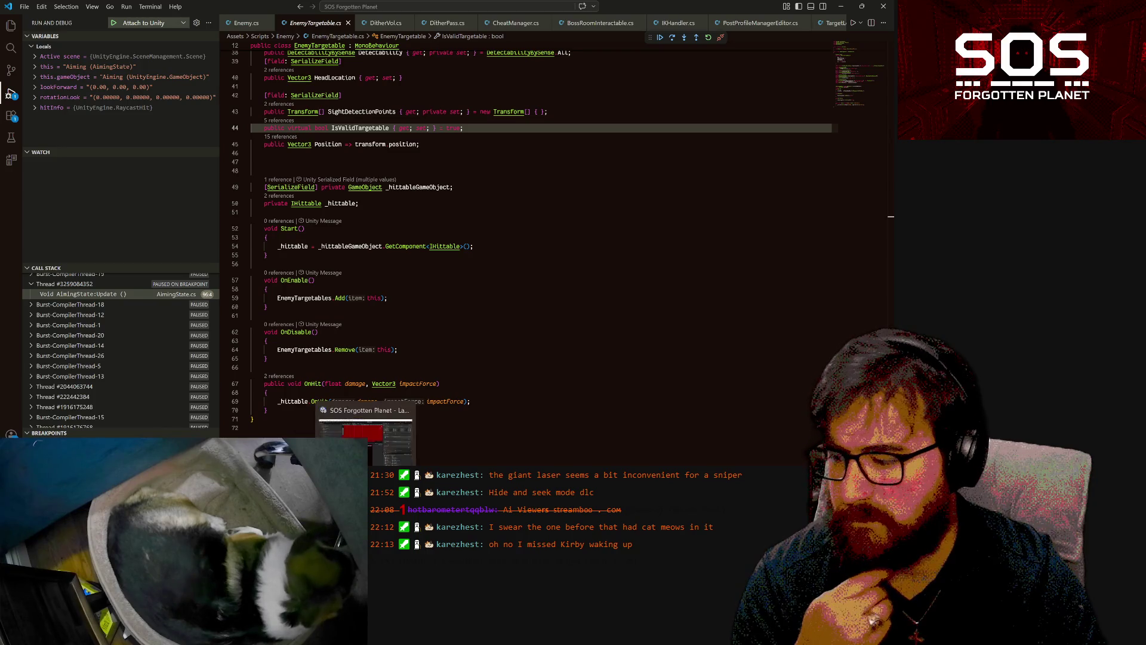
{"action": "left_click", "coordinate": [365, 442]}
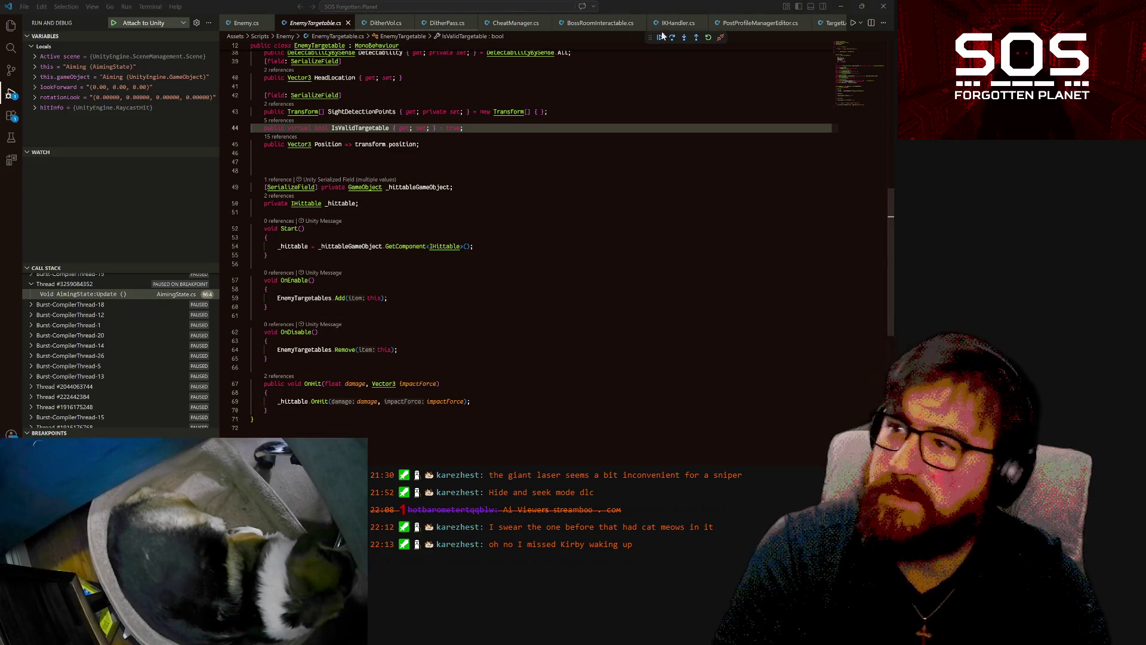
{"action": "scroll", "coordinate": [718, 22], "scroll_direction": "down", "scroll_amount": 3}
{"action": "scroll", "coordinate": [718, 22], "scroll_direction": "down", "scroll_amount": 2}
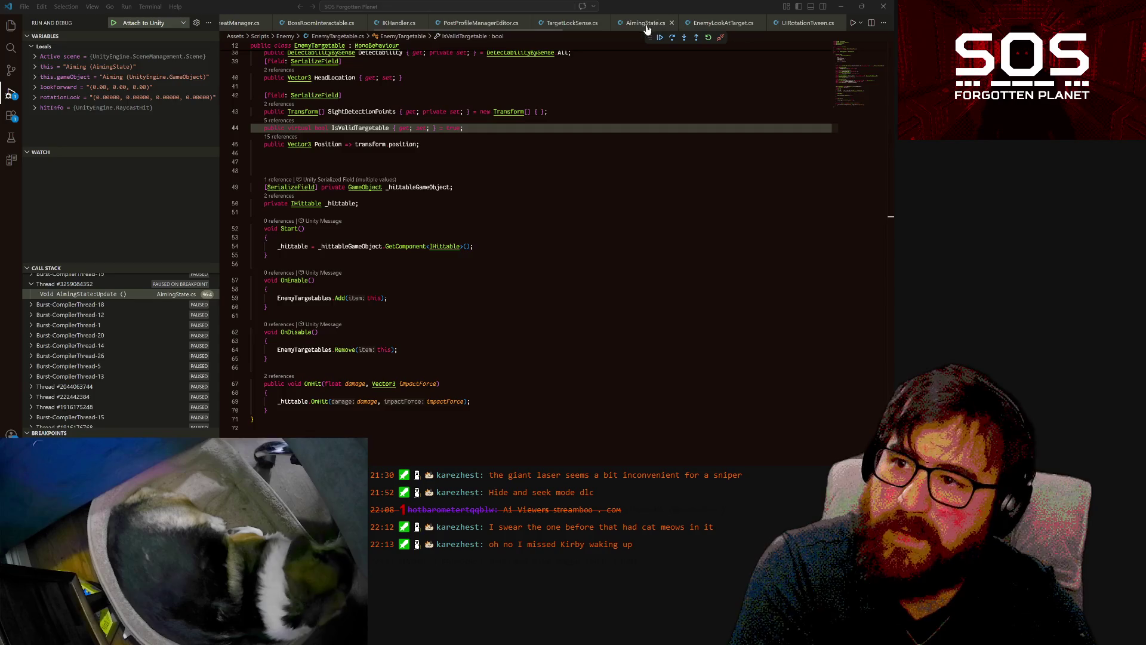
- Inspect the paused CurrentTarget in AimingState, expand its _hittable, then go to its definition in Enemy.cs
{"action": "left_click", "coordinate": [646, 24]}
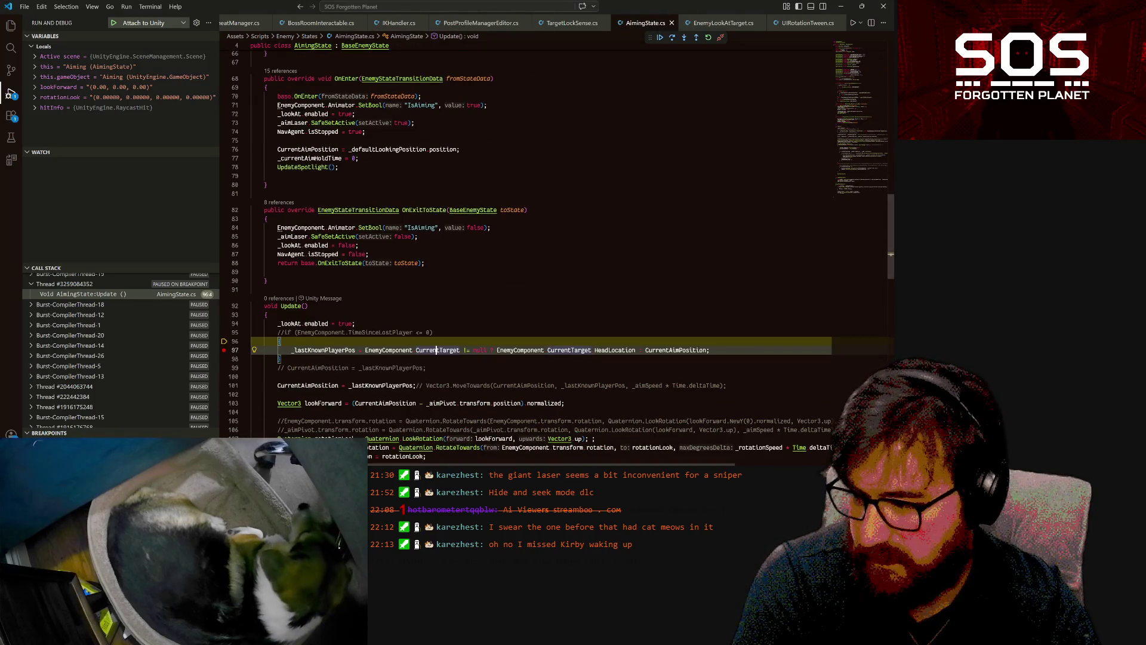
{"action": "mouse_move", "coordinate": [436, 350]}
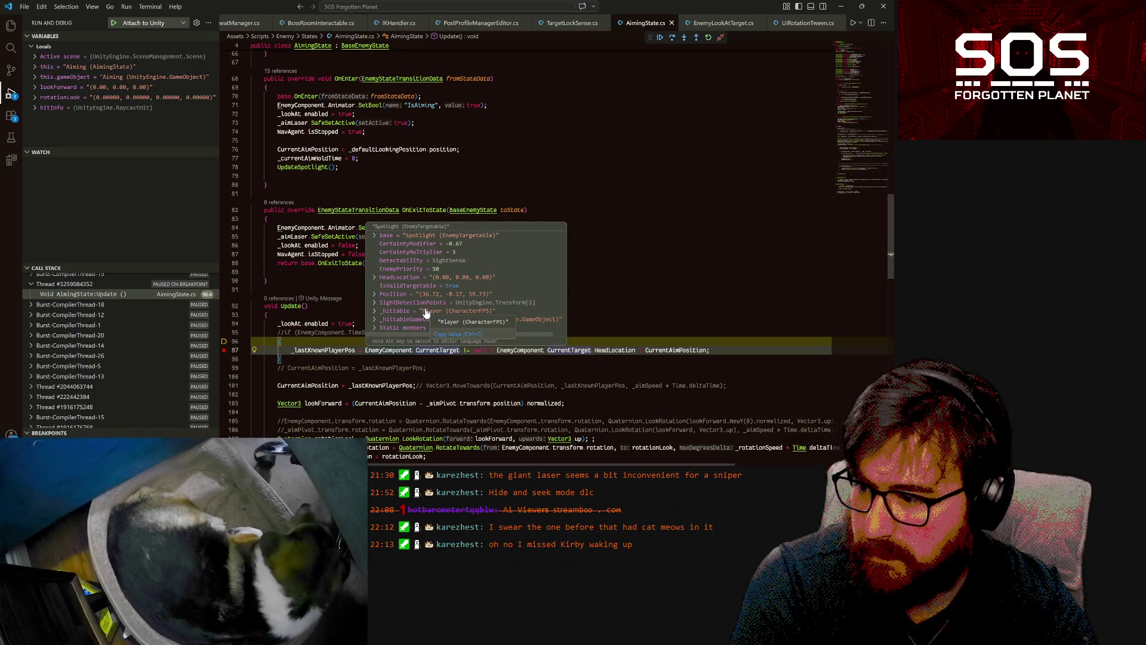
{"action": "left_click", "coordinate": [375, 311]}
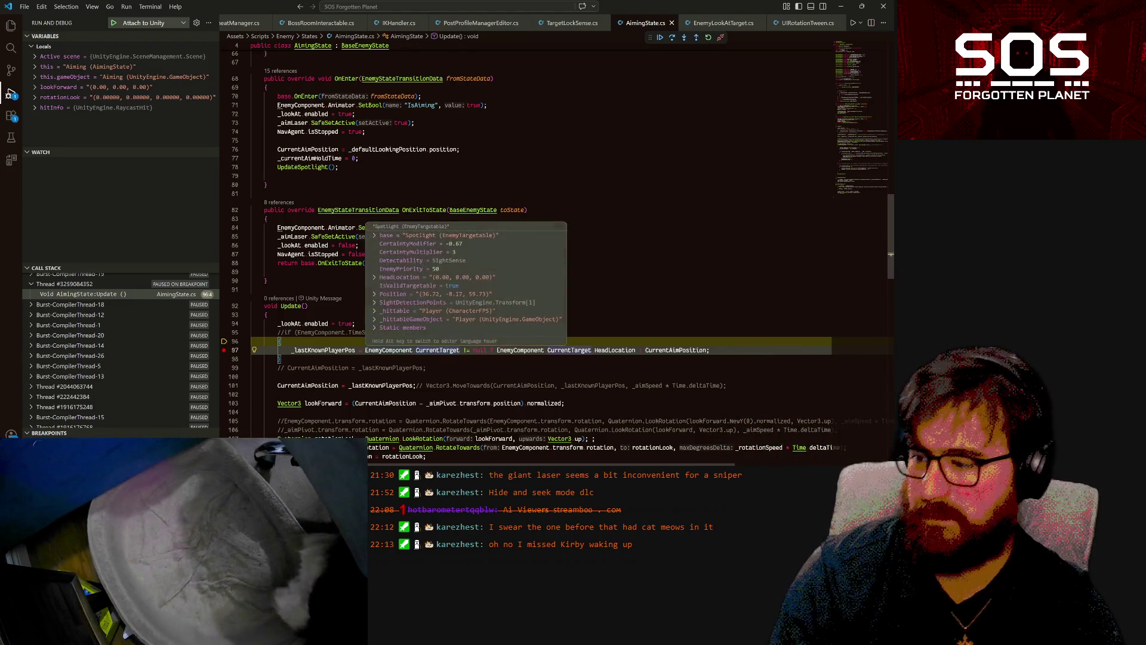
{"action": "left_click", "coordinate": [438, 350], "text": "ctrl"}
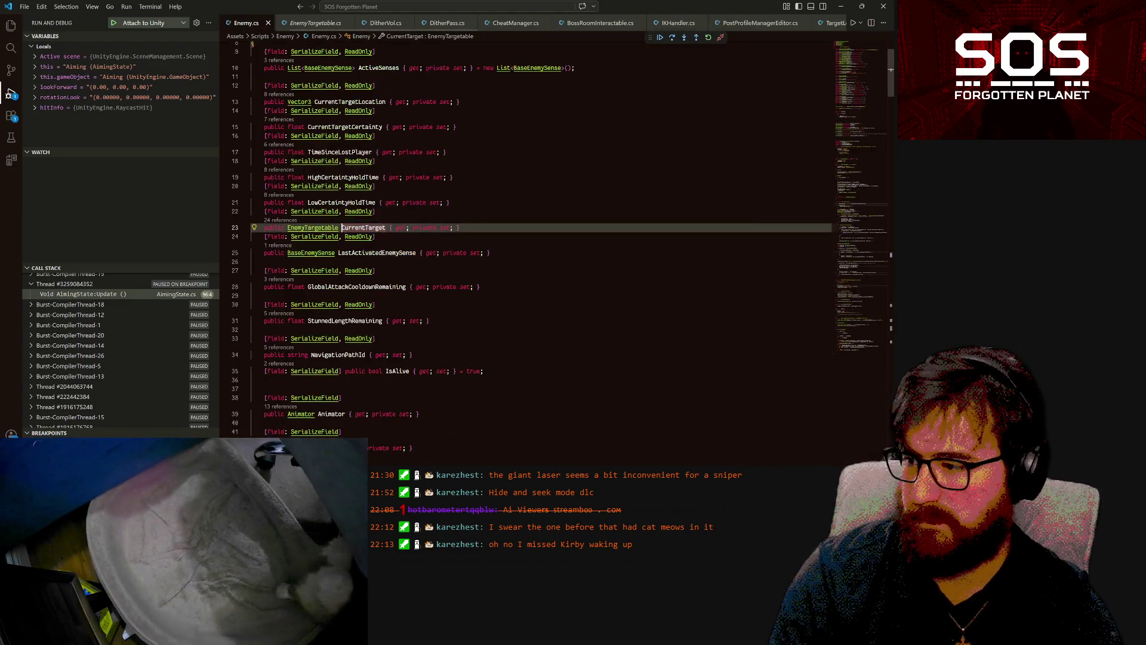
- Open EnemyTargetable and review _hittable's assignment in Start, the _hittableGameObject field, and OnHit
{"action": "left_click", "coordinate": [305, 230], "text": "ctrl"}
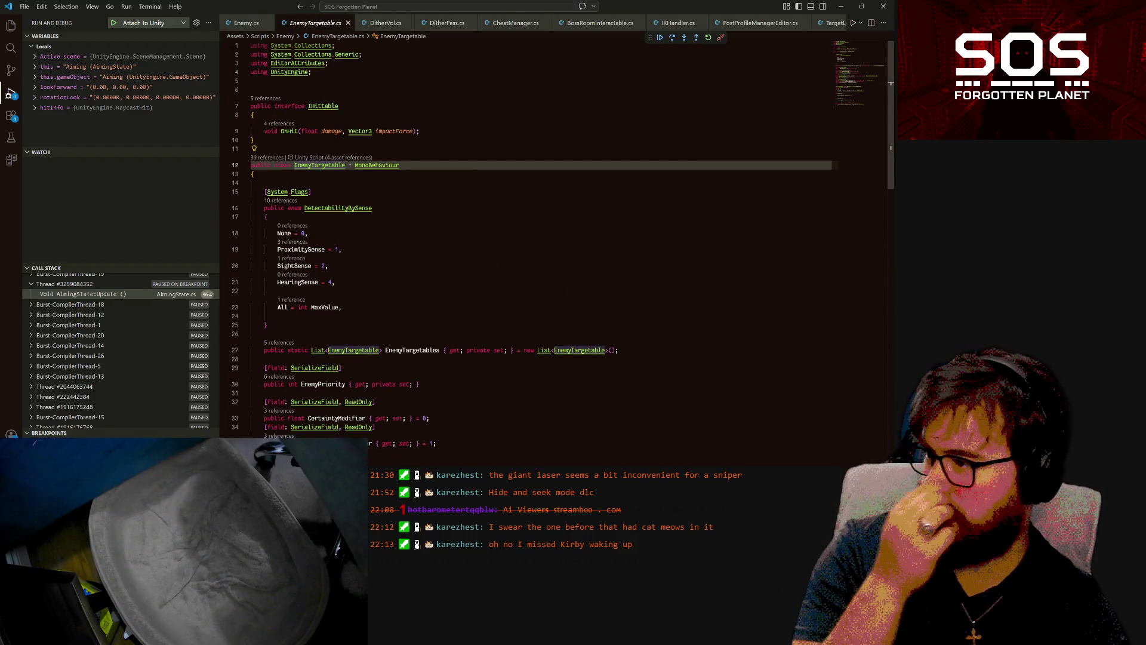
{"action": "scroll", "coordinate": [538, 239], "scroll_direction": "down", "scroll_amount": 4}
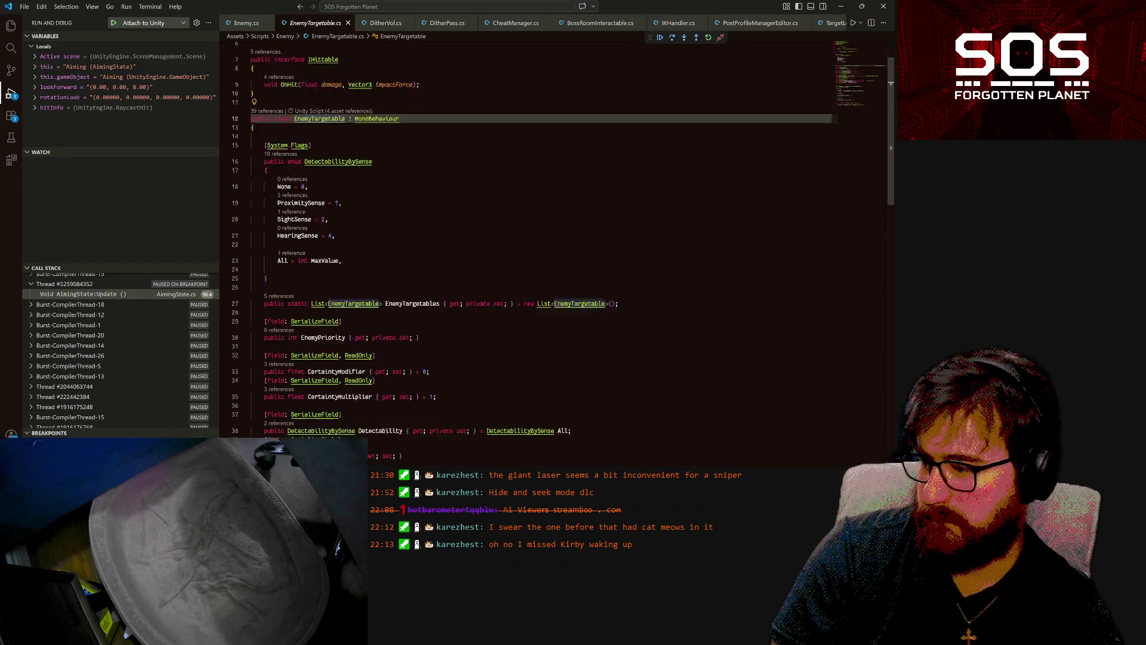
{"action": "scroll", "coordinate": [537, 250], "scroll_direction": "down", "scroll_amount": 8}
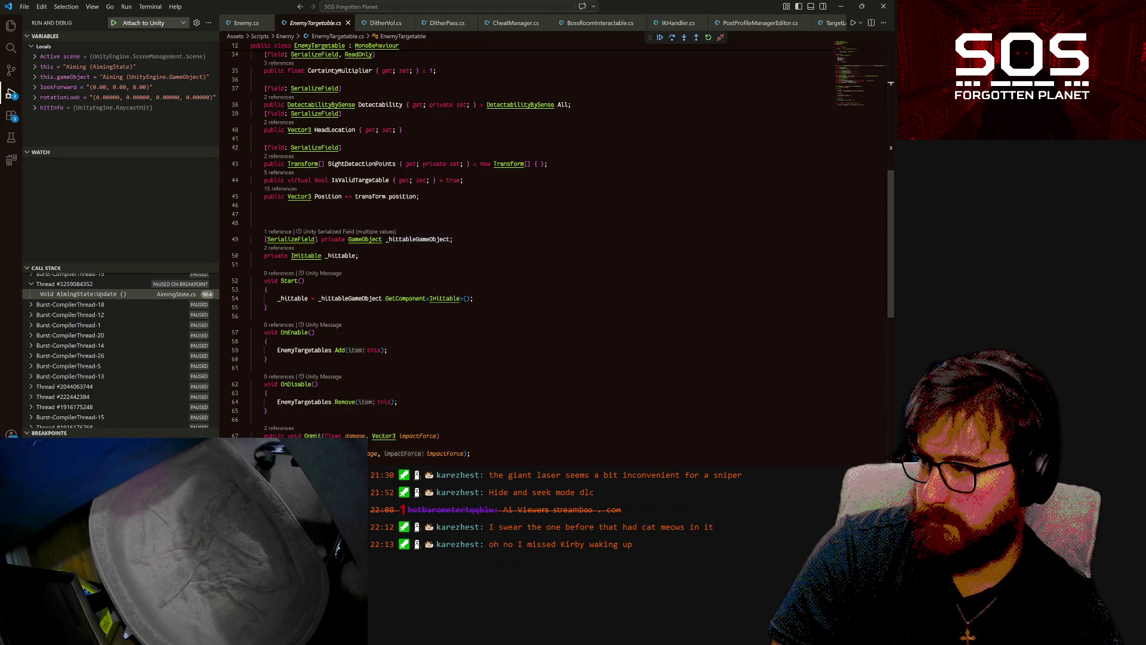
{"action": "scroll", "coordinate": [537, 238], "scroll_direction": "up", "scroll_amount": 4}
{"action": "scroll", "coordinate": [537, 239], "scroll_direction": "down", "scroll_amount": 3}
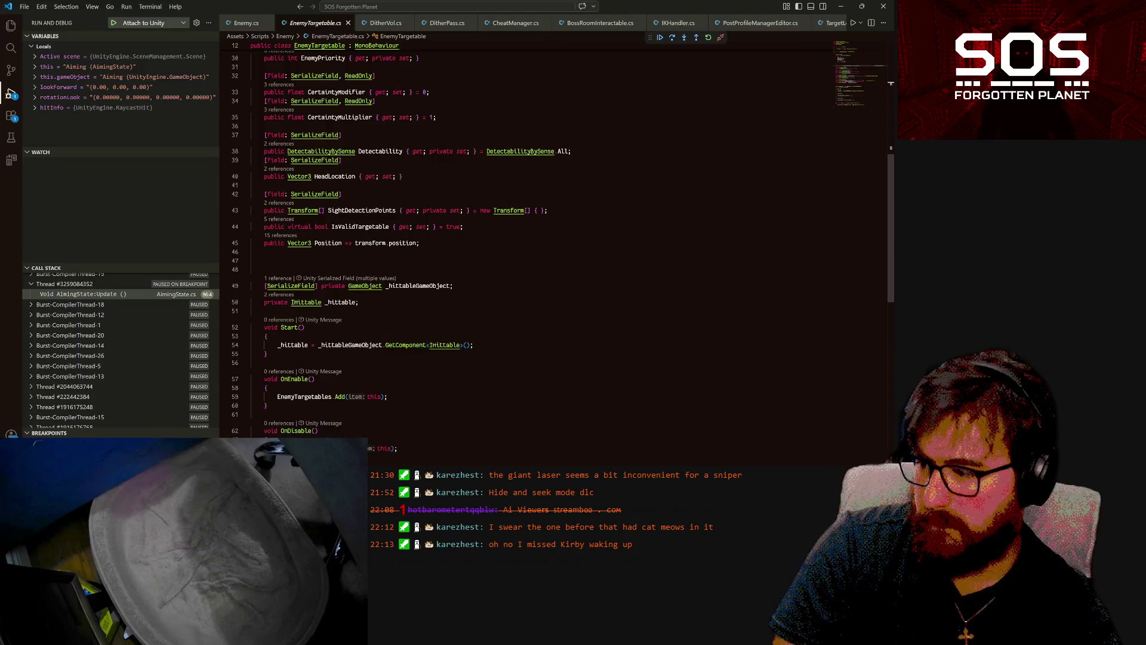
{"action": "left_click", "coordinate": [308, 345]}
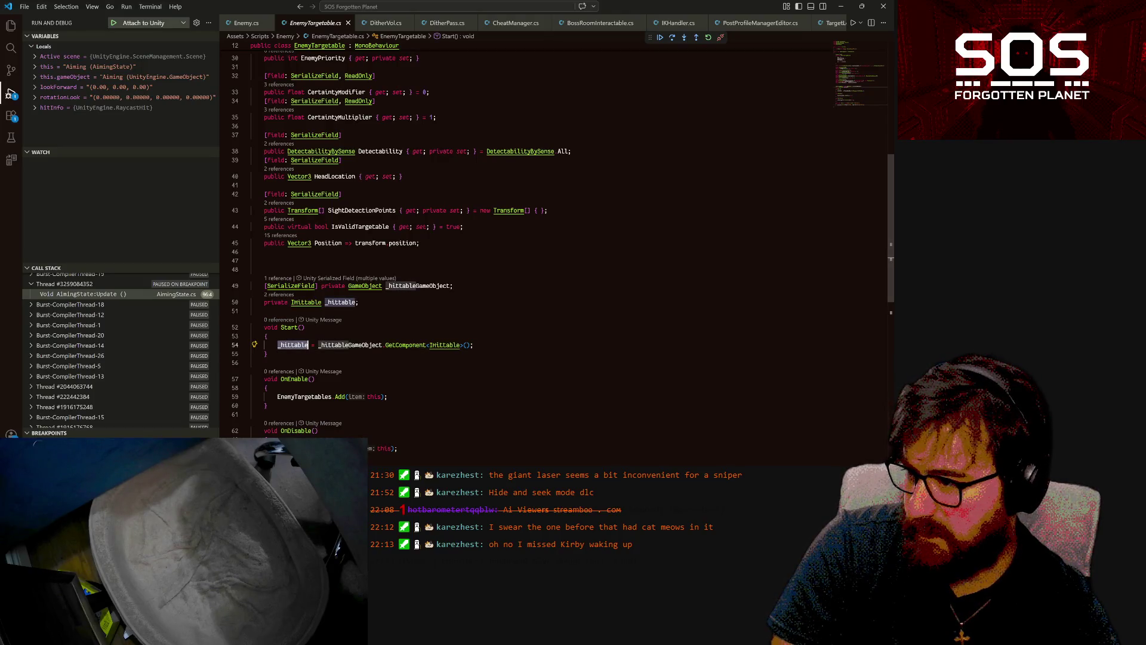
{"action": "double_click", "coordinate": [417, 286]}
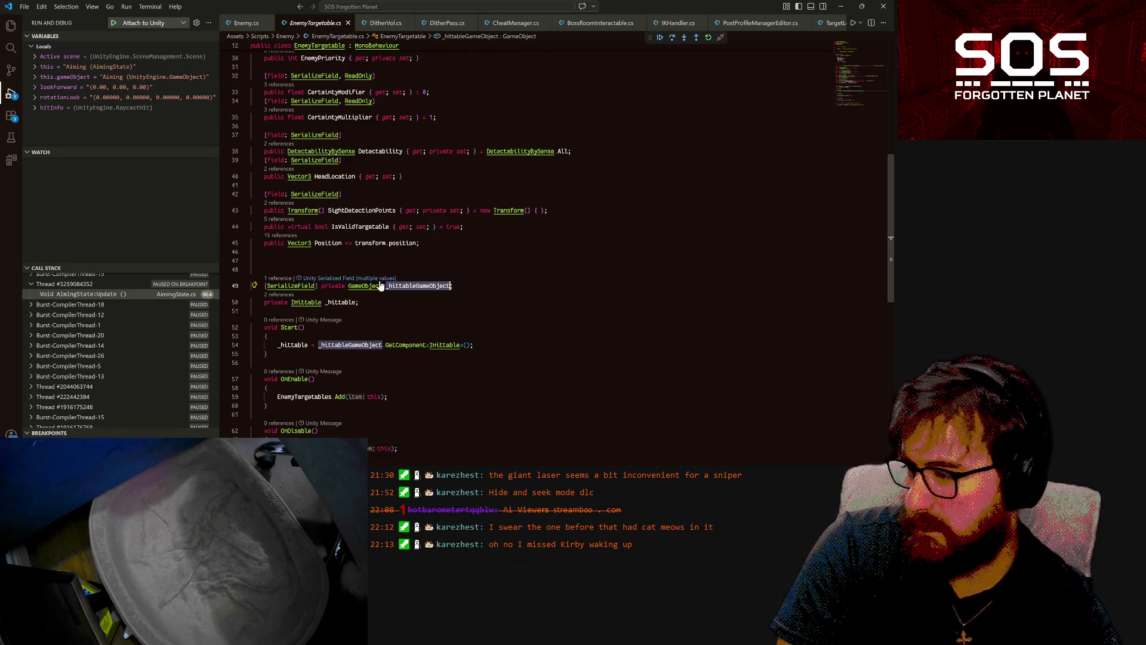
{"action": "scroll", "coordinate": [380, 286], "scroll_direction": "down", "scroll_amount": 4}
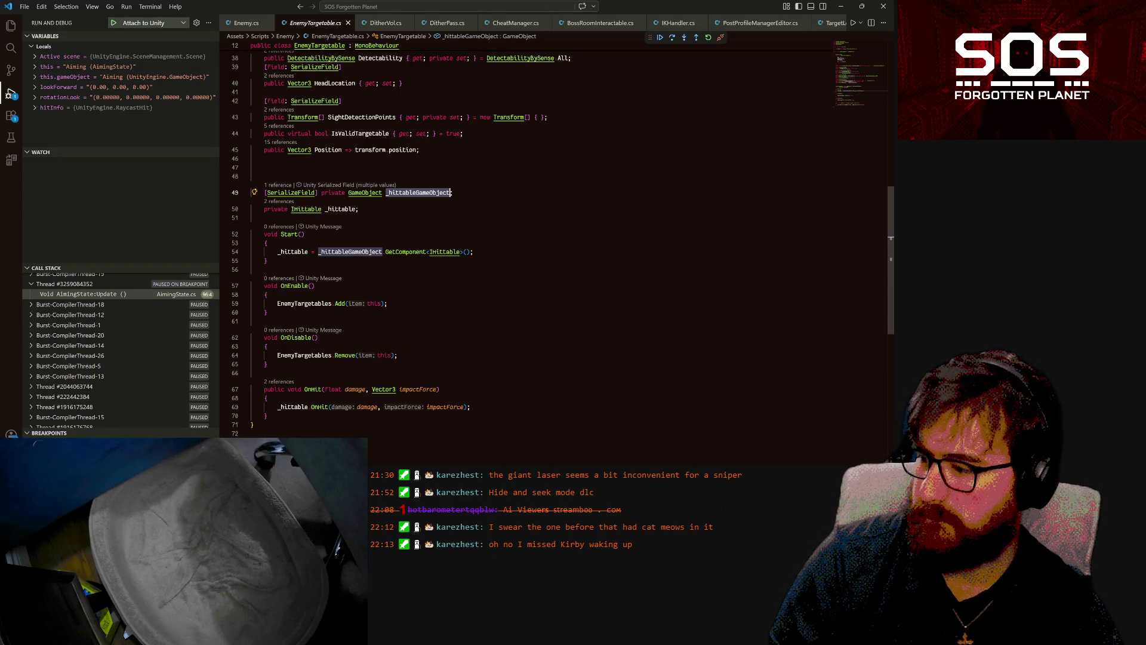
{"action": "left_click", "coordinate": [267, 397]}
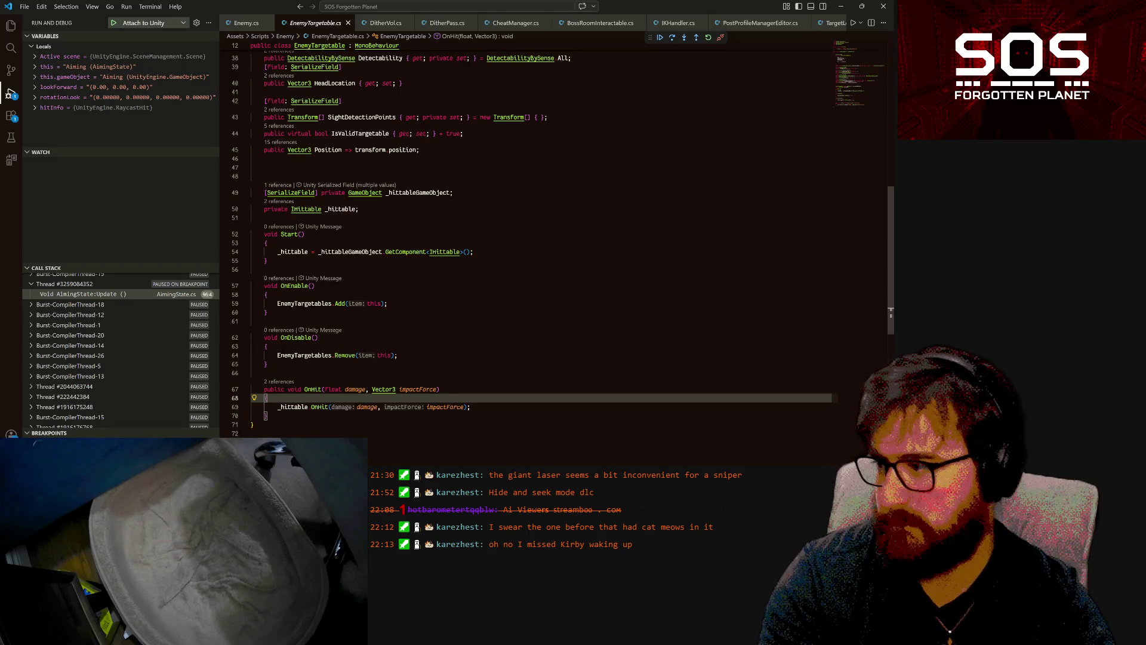
- Add an if(_hittable != null) guard in OnHit and begin 'public bool IsHittable { get; private' on line 47
{"action": "key", "text": "Return"}
{"action": "type", "text": "i"}
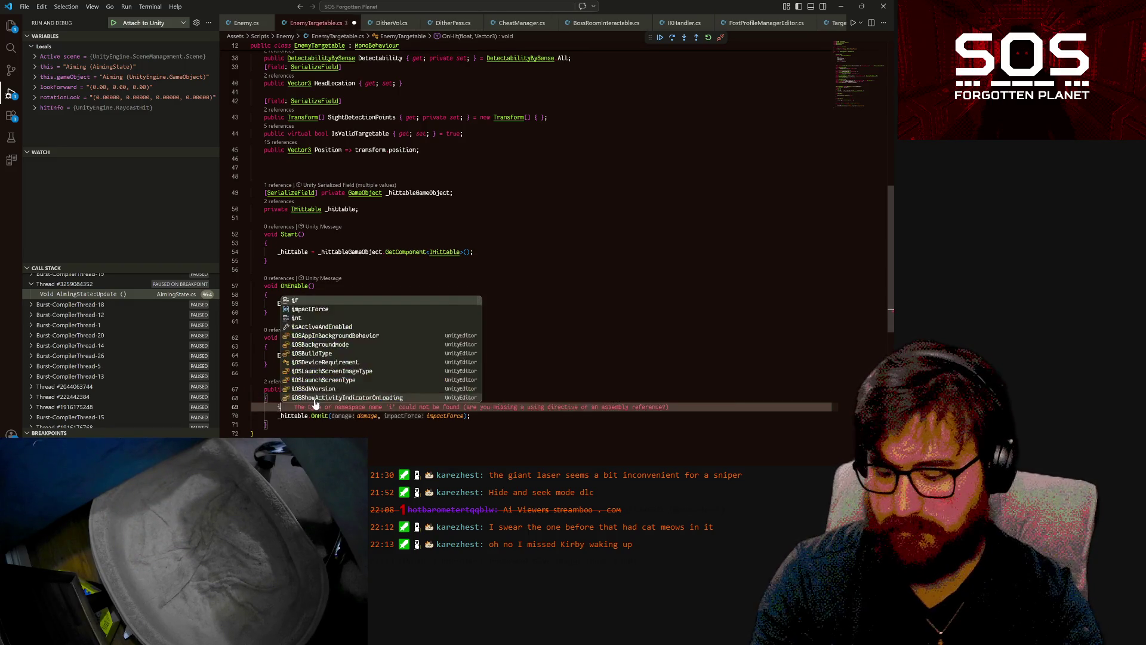
{"action": "type", "text": "f(_hittable "}
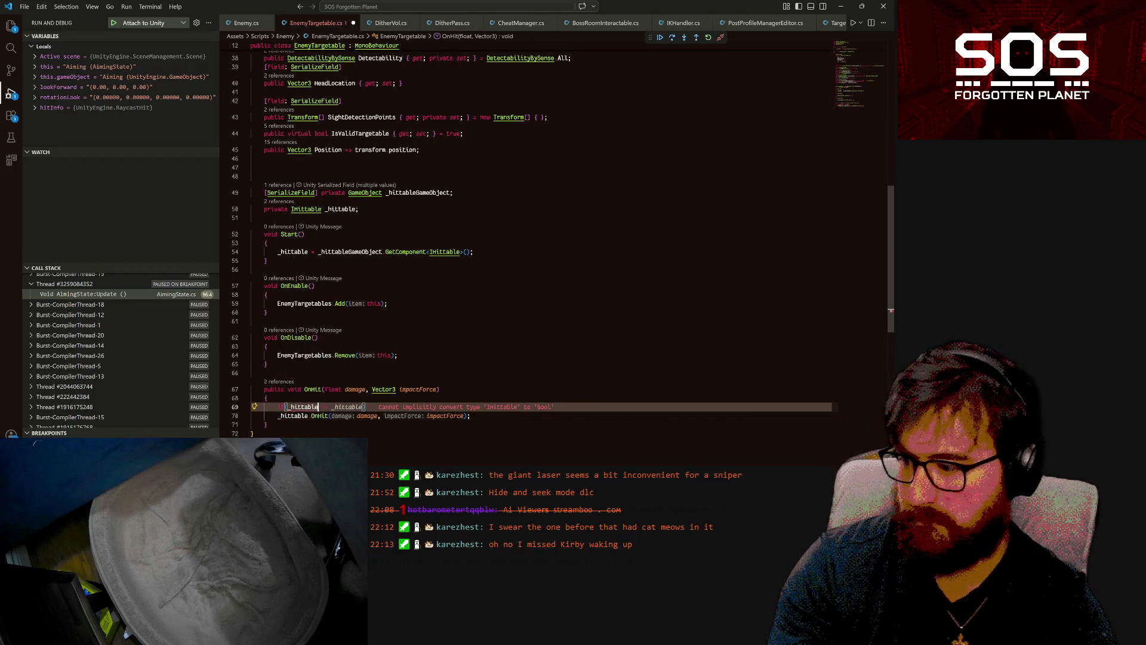
{"action": "type", "text": "!= null)"}
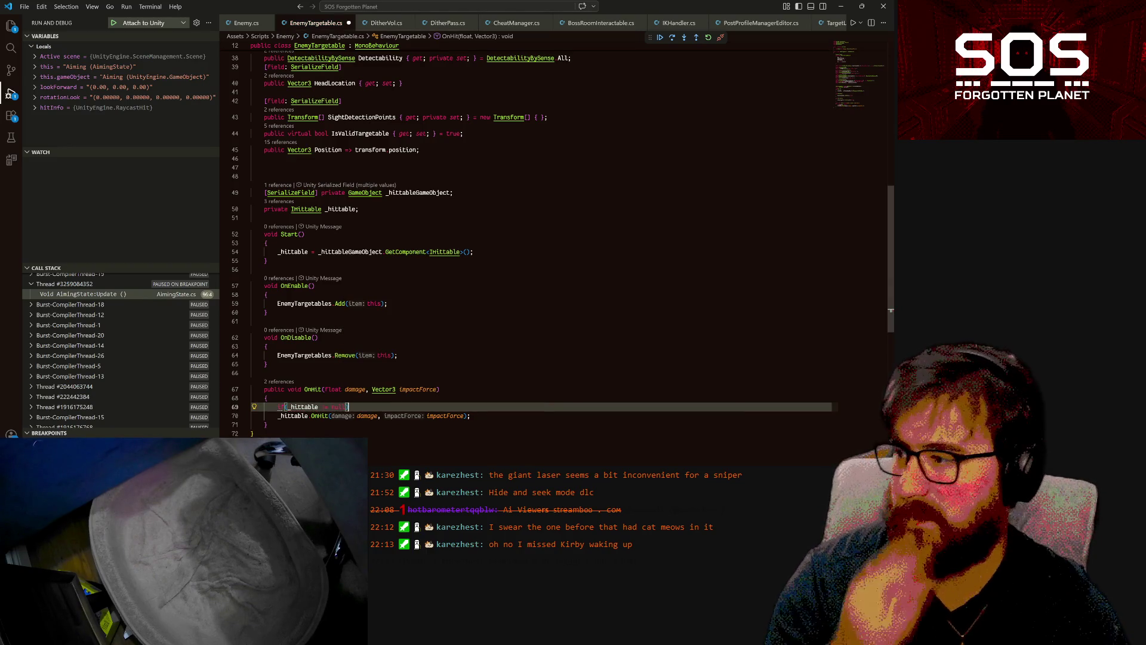
{"action": "left_click", "coordinate": [251, 167]}
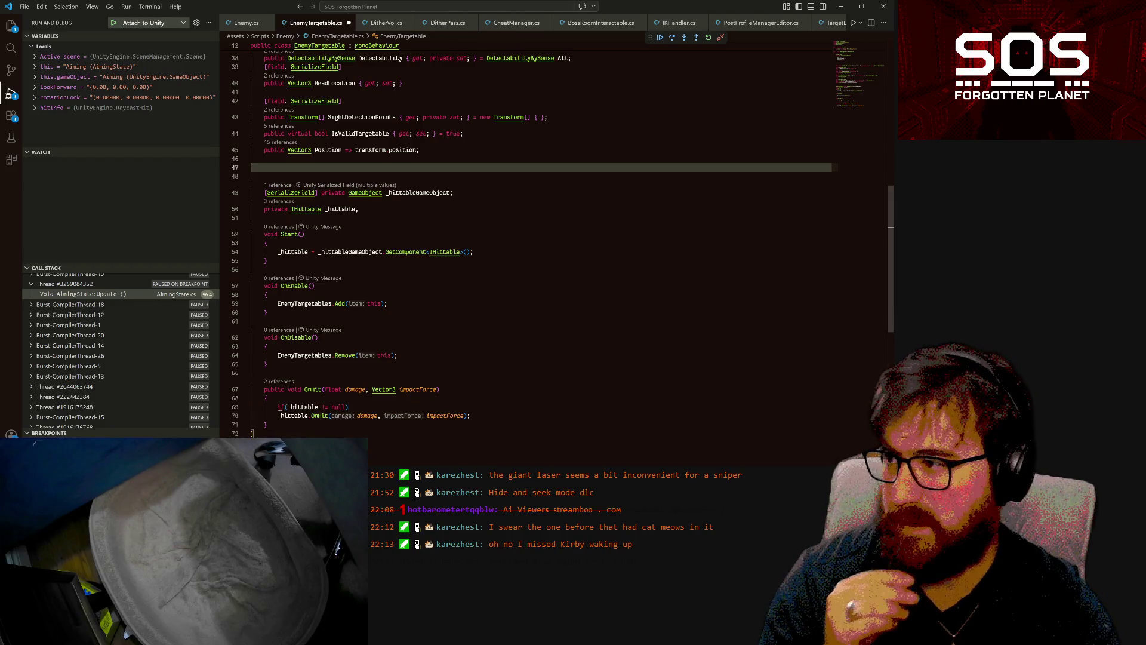
{"action": "key", "text": "Tab"}
{"action": "type", "text": "public bool"}
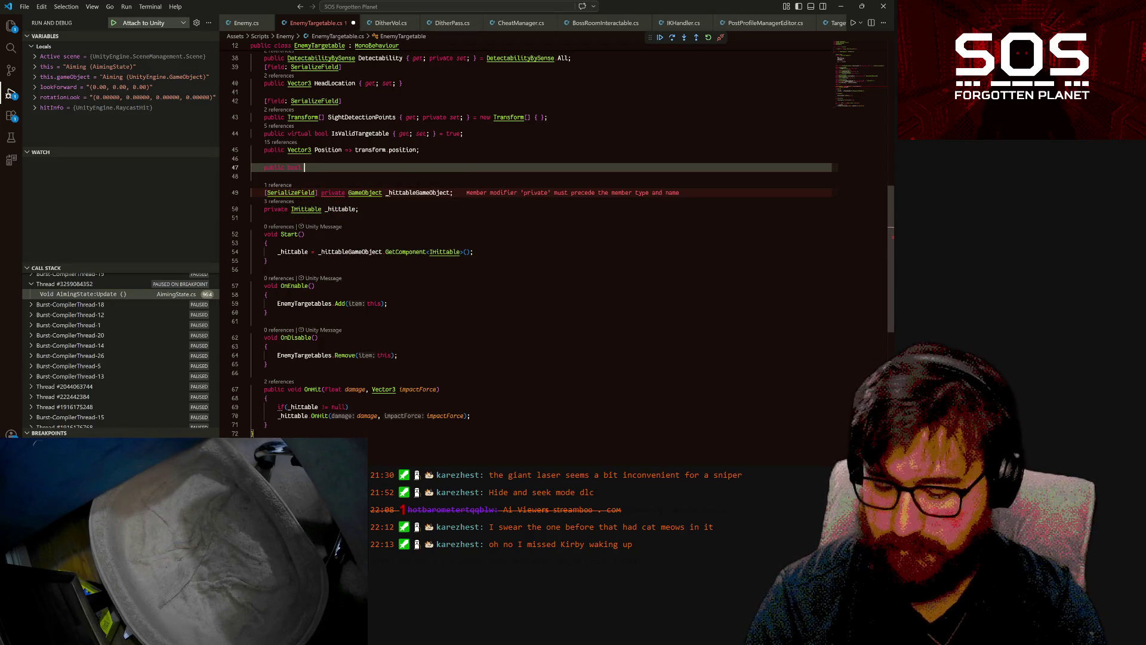
{"action": "type", "text": " Is"}
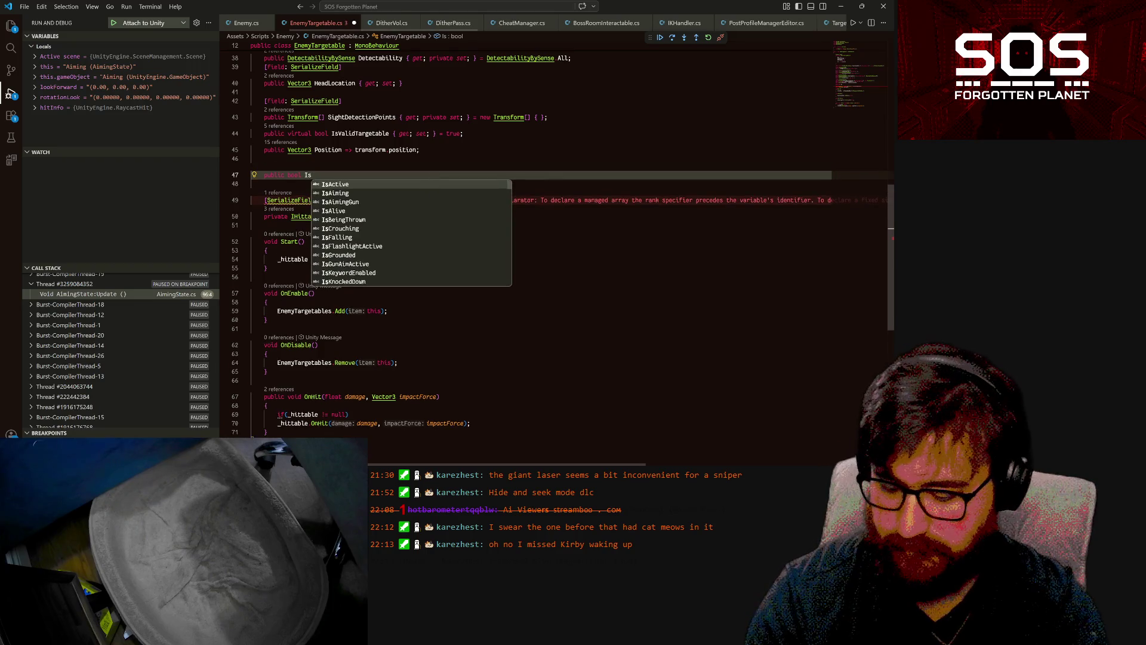
{"action": "type", "text": "Hittable"}
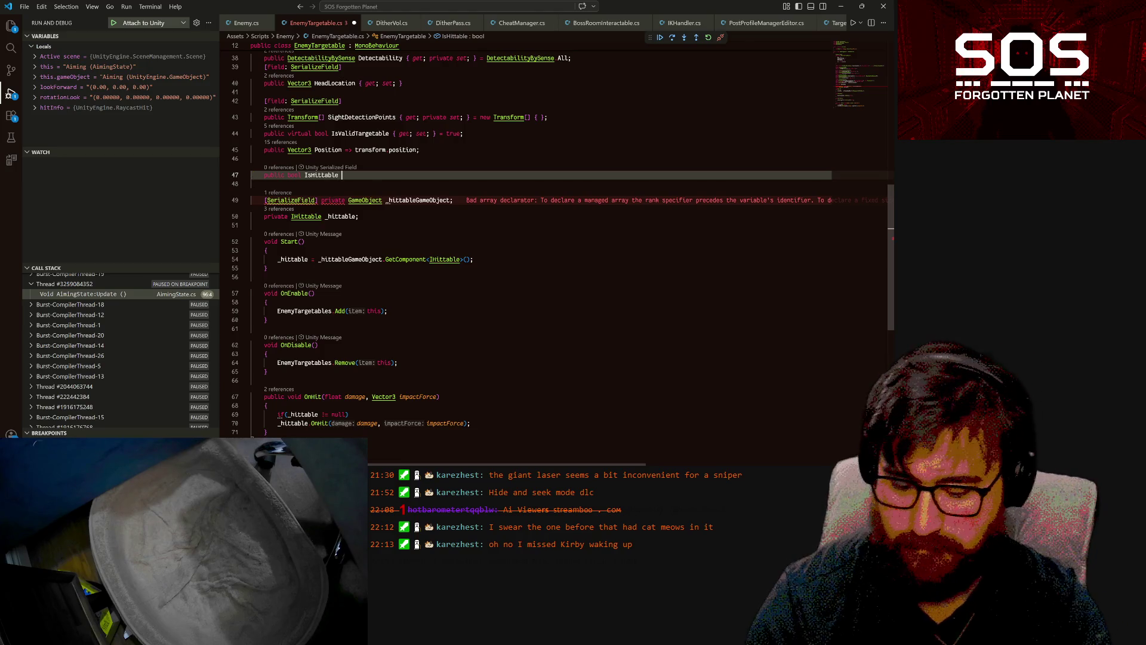
{"action": "type", "text": " { get; pr"}
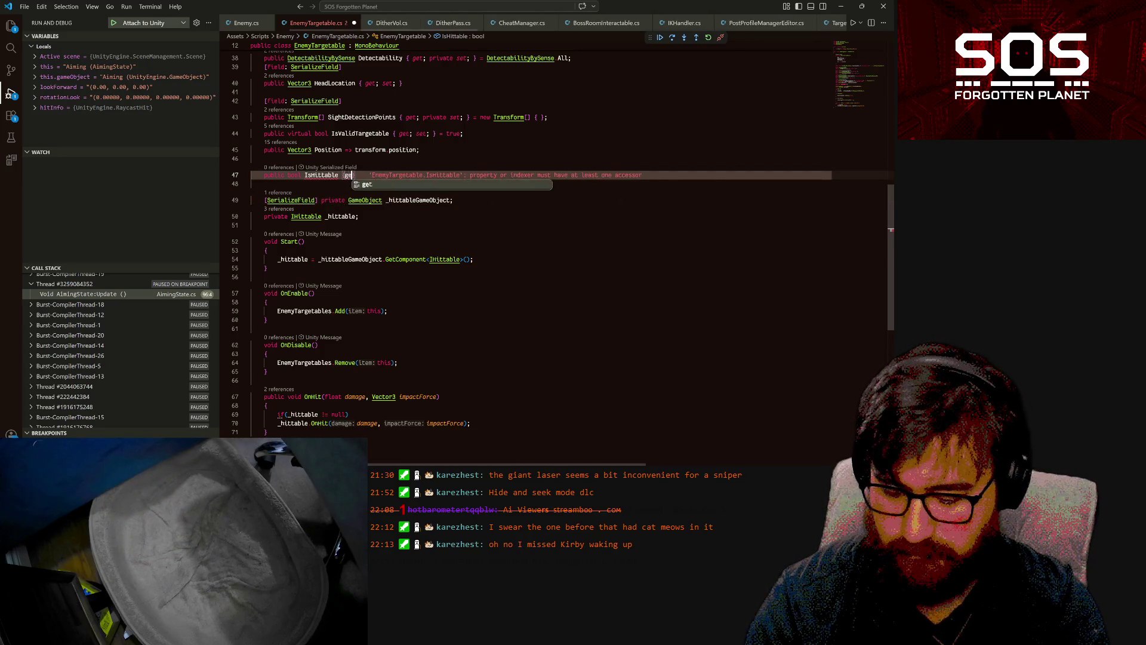
{"action": "type", "text": "ivat set;"}
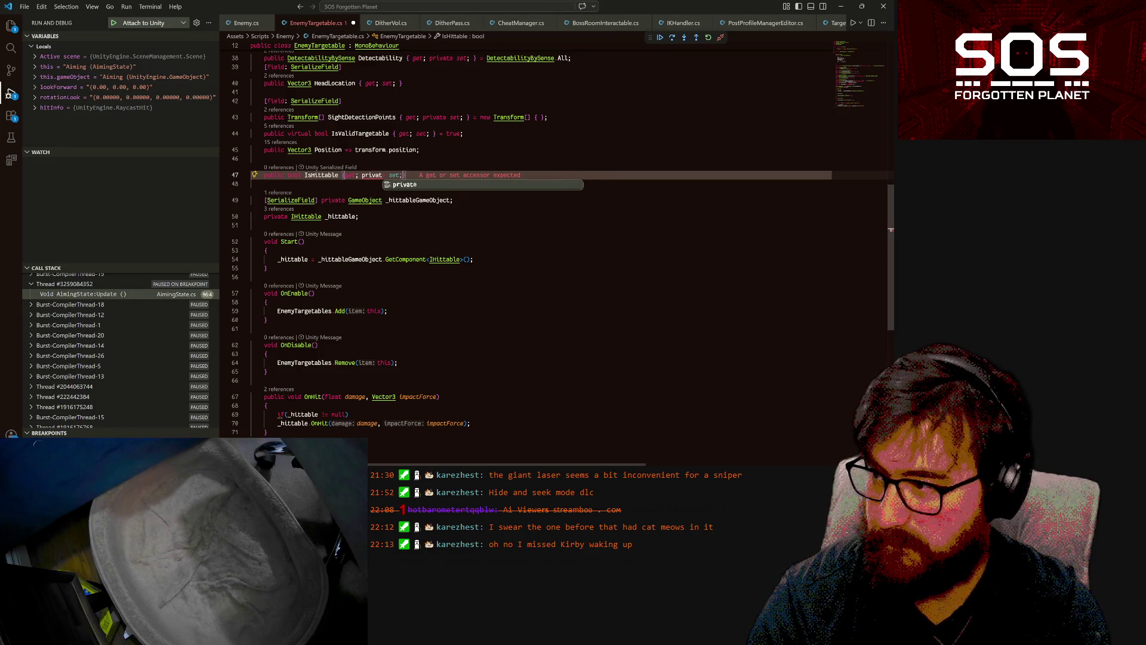
- Complete the IsHittable property with a false default and save
{"action": "key", "text": "Tab"}
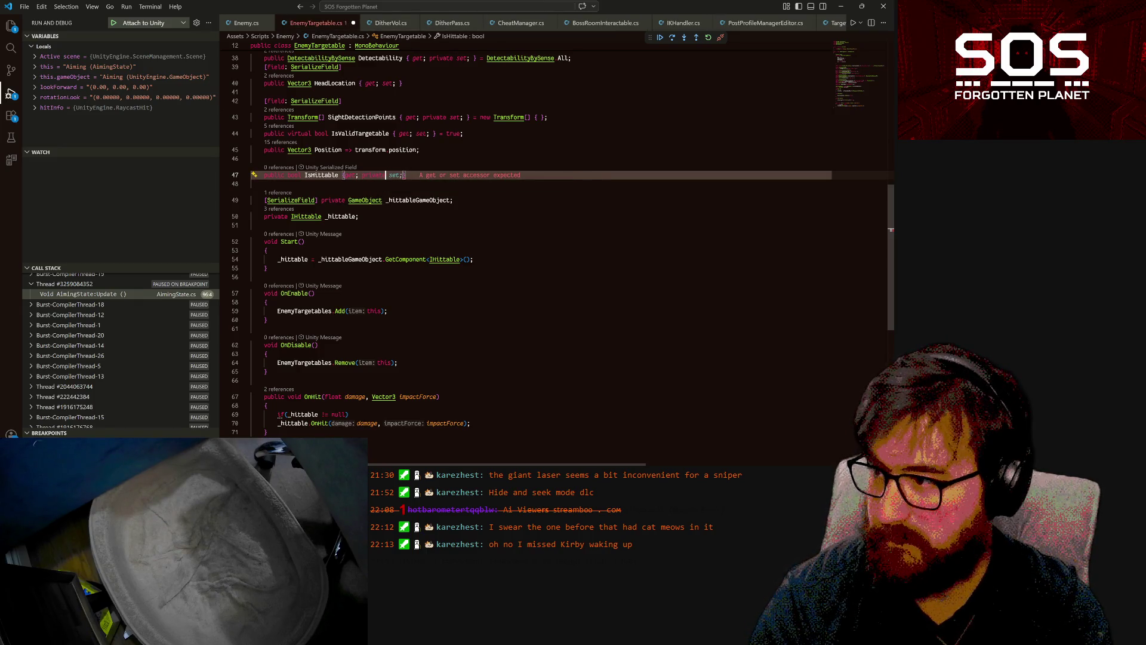
{"action": "key", "text": "ctrl+s"}
{"action": "key", "text": "Tab"}
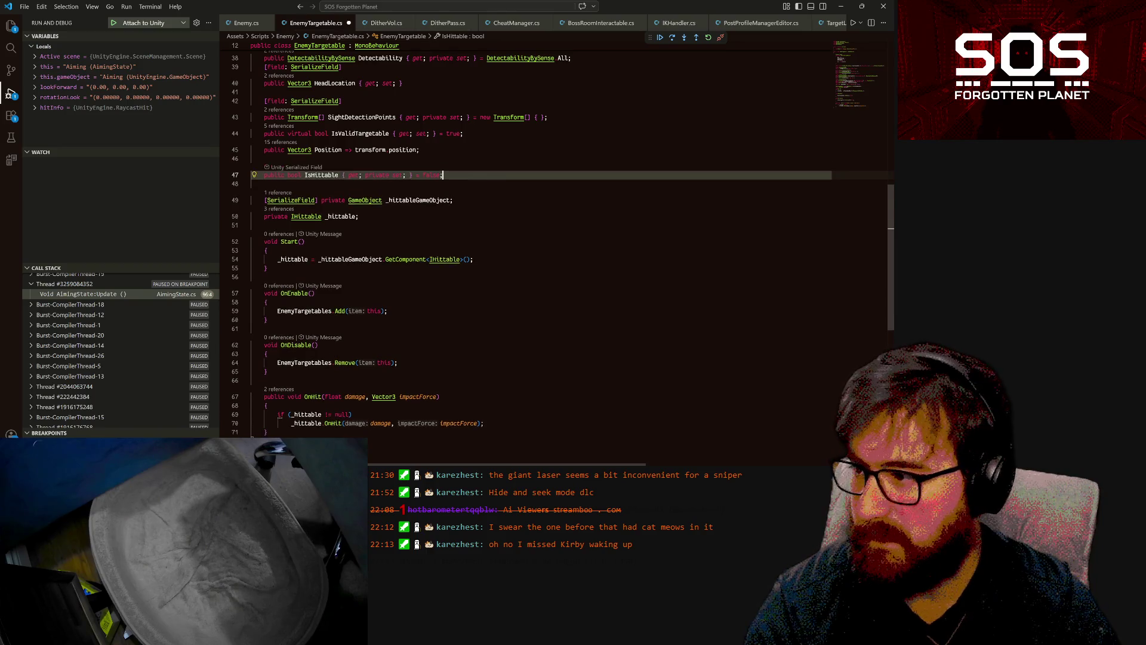
- Add 'IsHittable = _hittable != null;' in Start and save EnemyTargetable.cs
{"action": "double_click", "coordinate": [322, 175]}
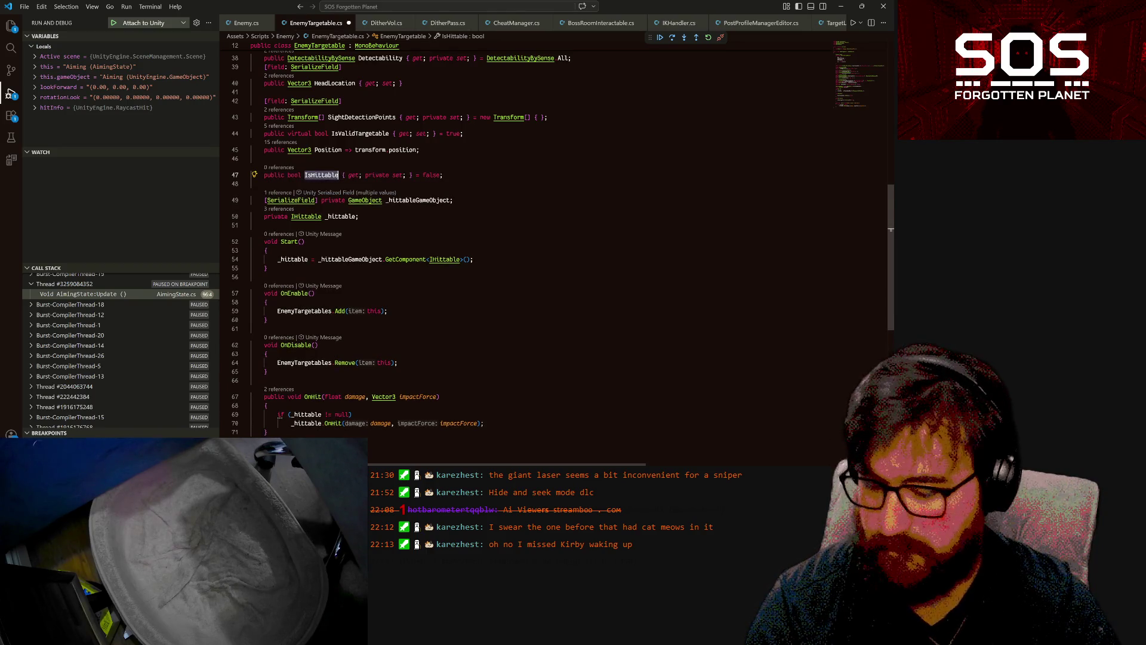
{"action": "key", "text": "ctrl+c"}
{"action": "left_click", "coordinate": [507, 259]}
{"action": "key", "text": "Return"}
{"action": "key", "text": "ctrl+v"}
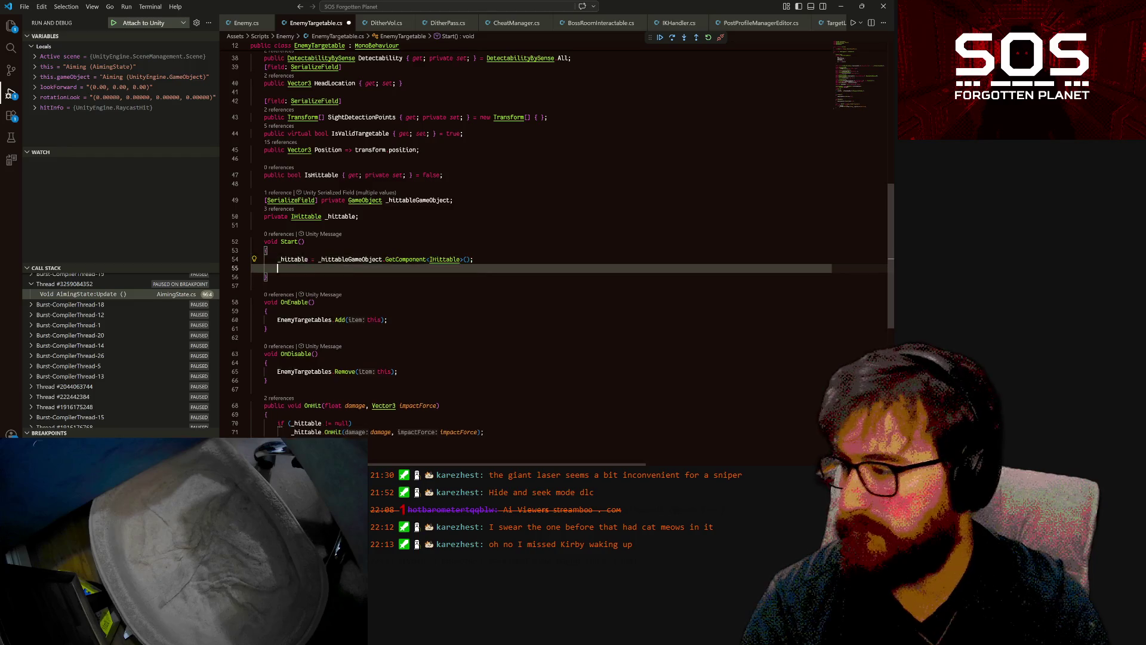
{"action": "type", "text": "= _"}
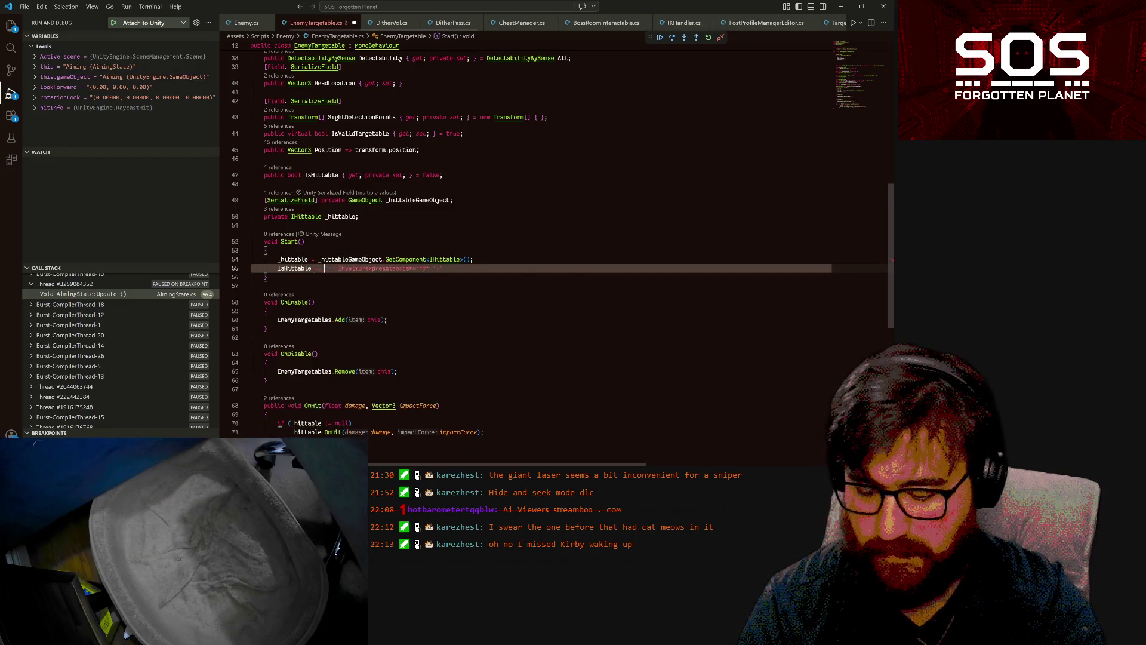
{"action": "type", "text": "hittable "}
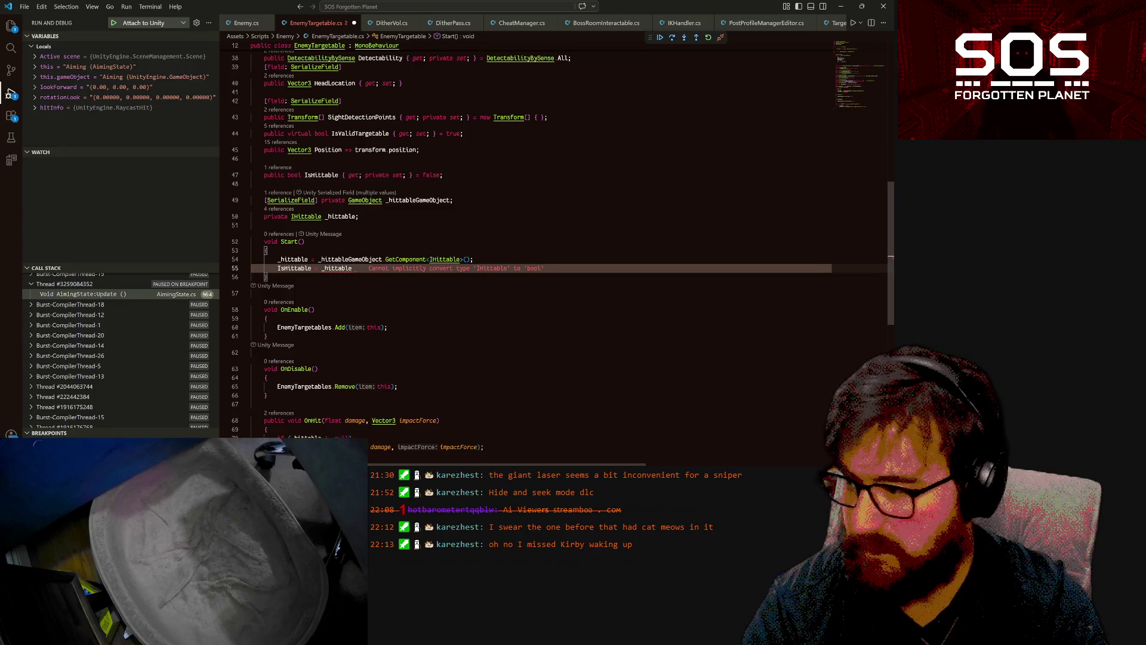
{"action": "type", "text": "!= null;"}
{"action": "key", "text": "ctrl+s"}
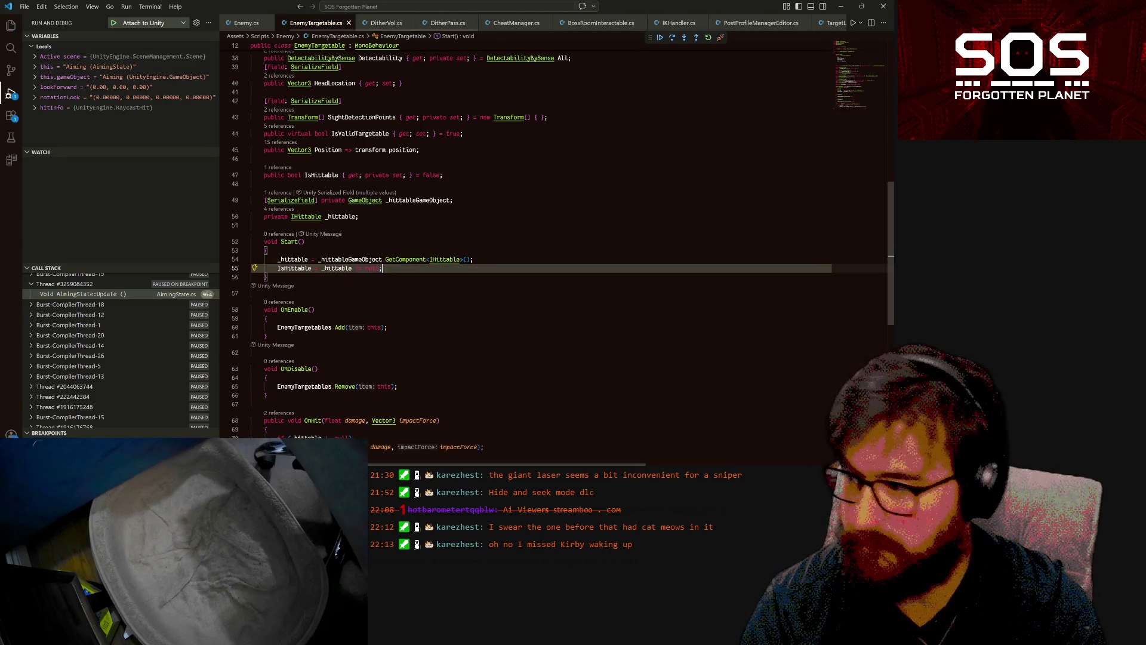
- Change OnHit's check to if(IsHittable) and save EnemyTargetable.cs
{"action": "left_click", "coordinate": [294, 268]}
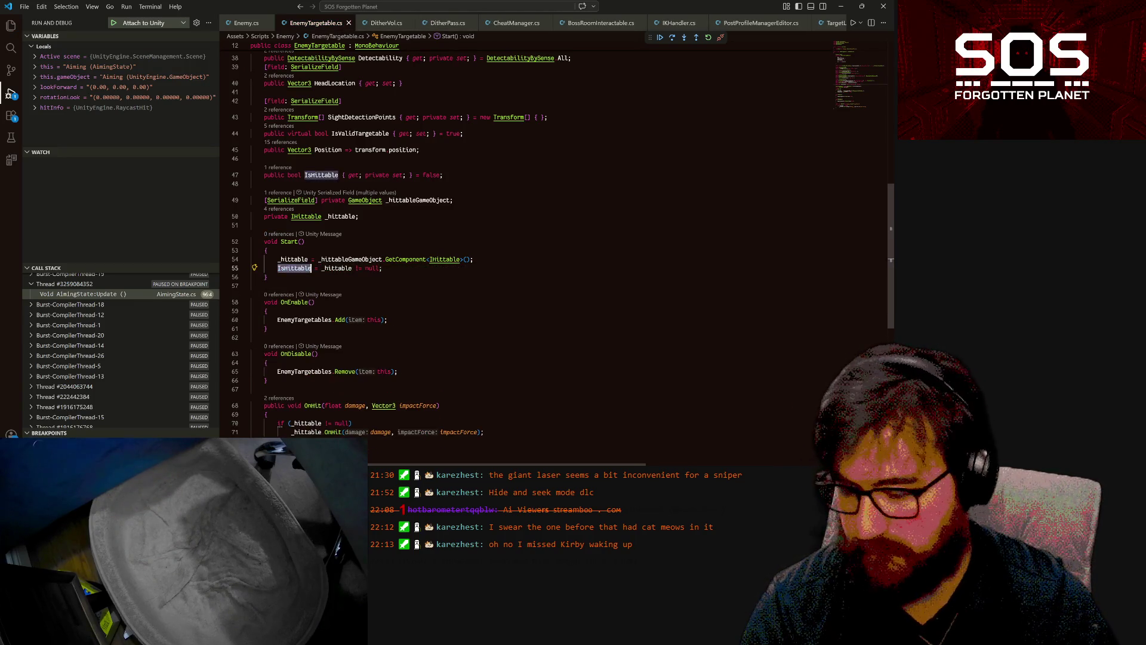
{"action": "double_click", "coordinate": [306, 423]}
{"action": "key", "text": "ctrl+v"}
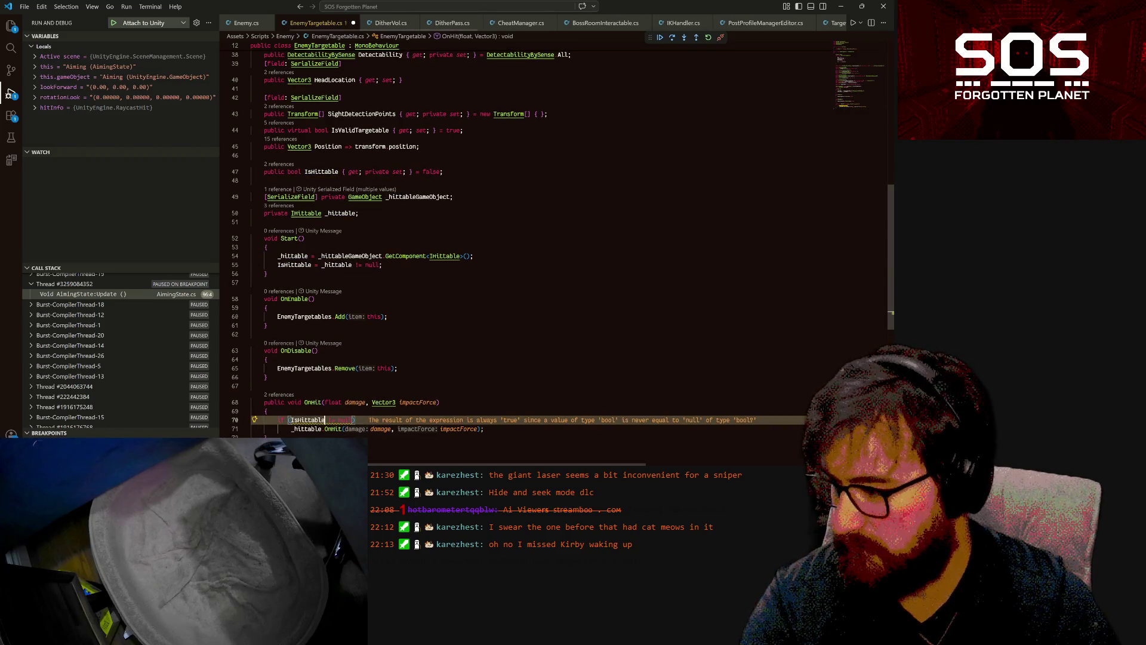
{"action": "key", "text": "BackSpace"}
{"action": "key", "text": "BackSpace"}
{"action": "key", "text": "BackSpace"}
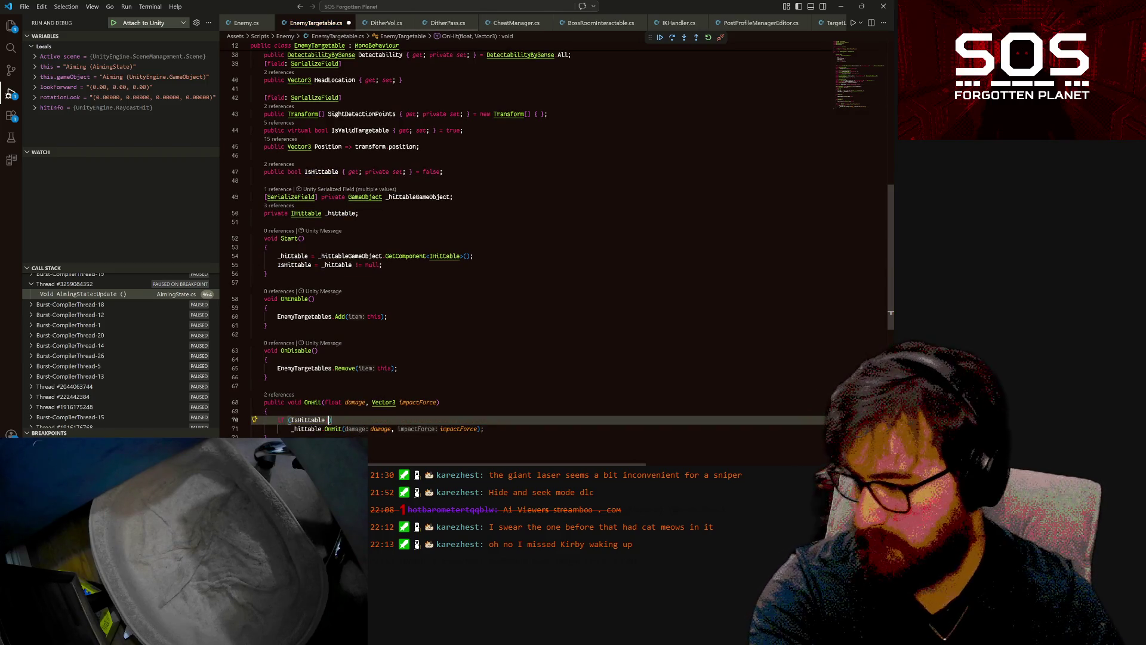
{"action": "key", "text": "ctrl+s"}
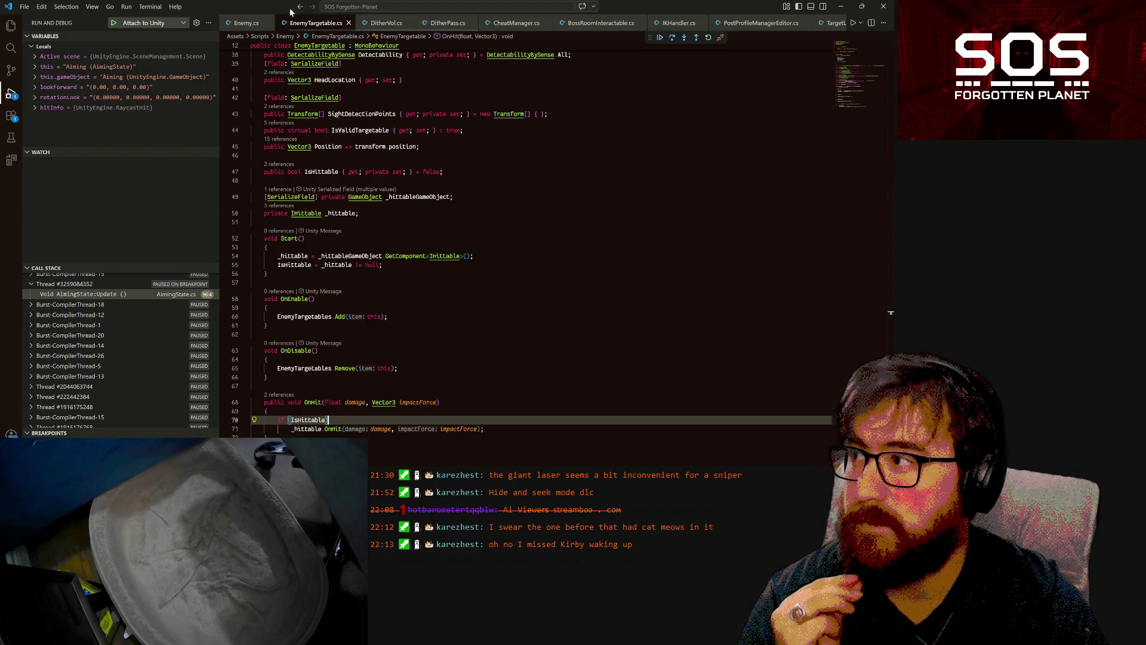
- In AimingState.cs, extend line 97's head-aiming condition with EnemyComponent.CurrentTarget.IsHittable
{"action": "left_click", "coordinate": [250, 22]}
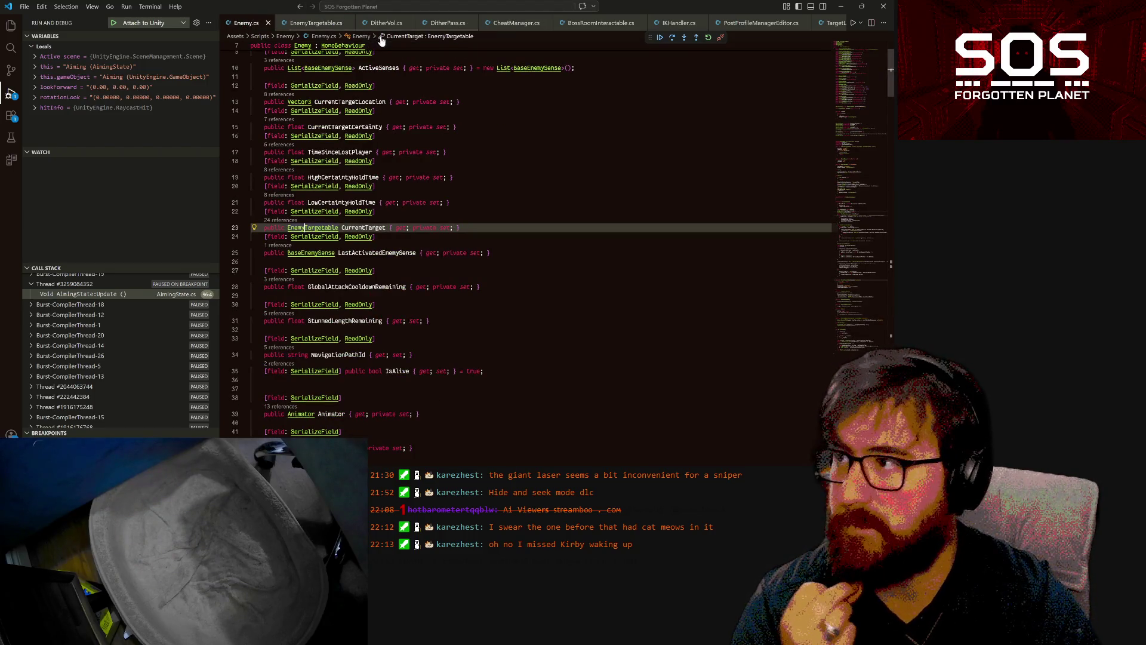
{"action": "scroll", "coordinate": [723, 23], "scroll_direction": "down", "scroll_amount": 3}
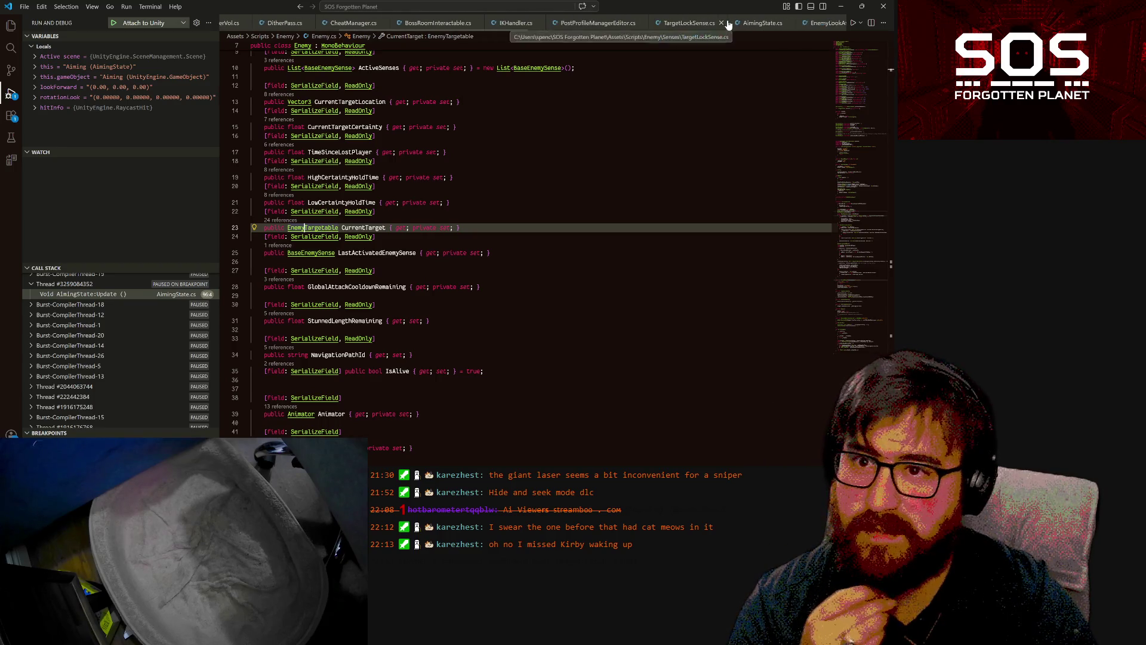
{"action": "left_click", "coordinate": [727, 23]}
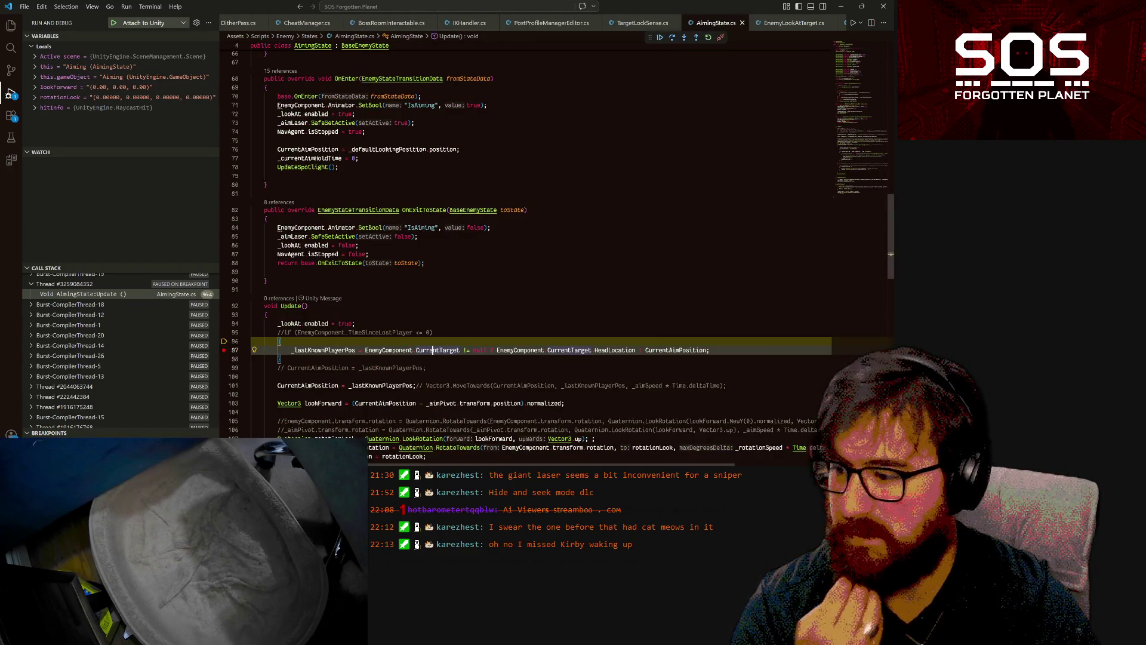
{"action": "left_click", "coordinate": [491, 350]}
{"action": "type", "text": "?? "}
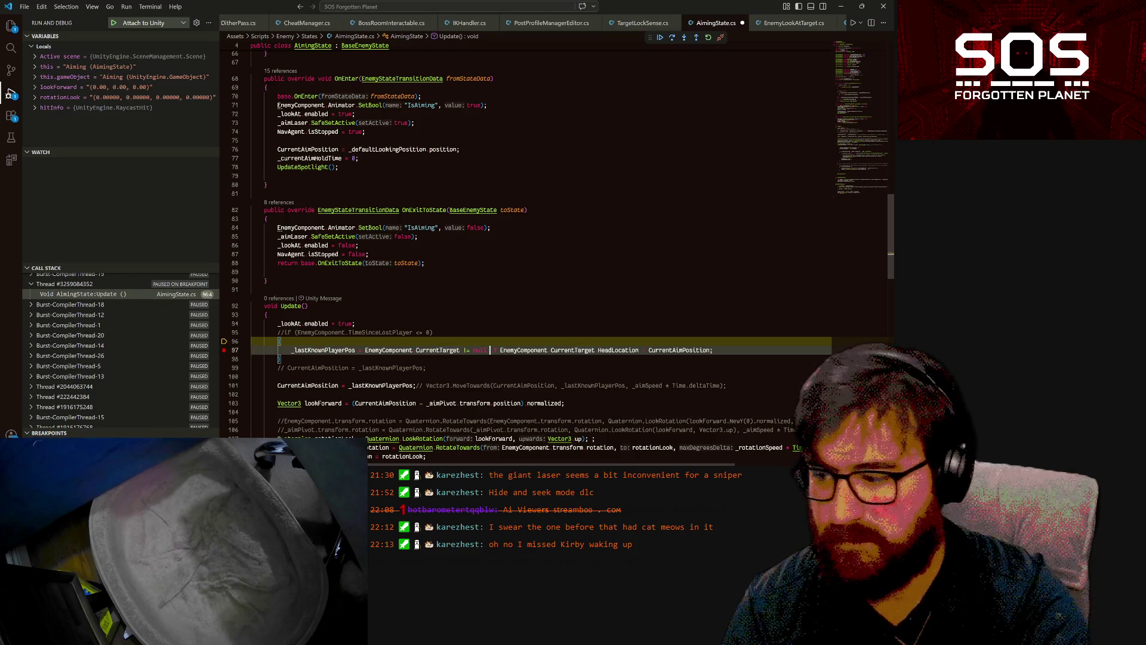
{"action": "type", "text": "Ene"}
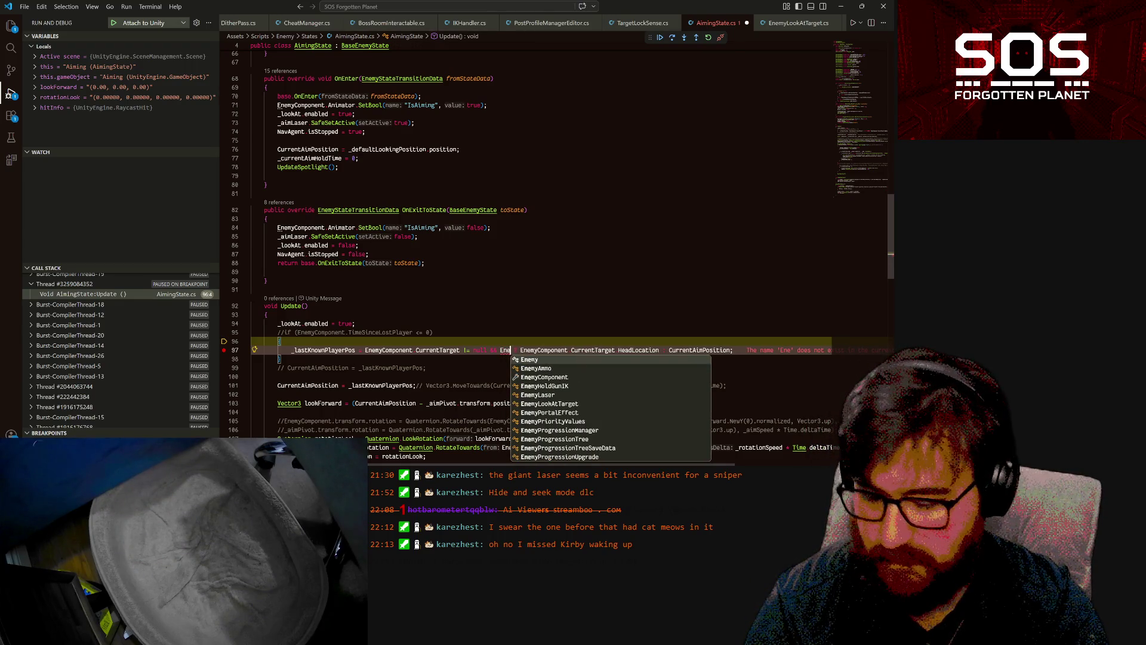
{"action": "type", "text": "my"}
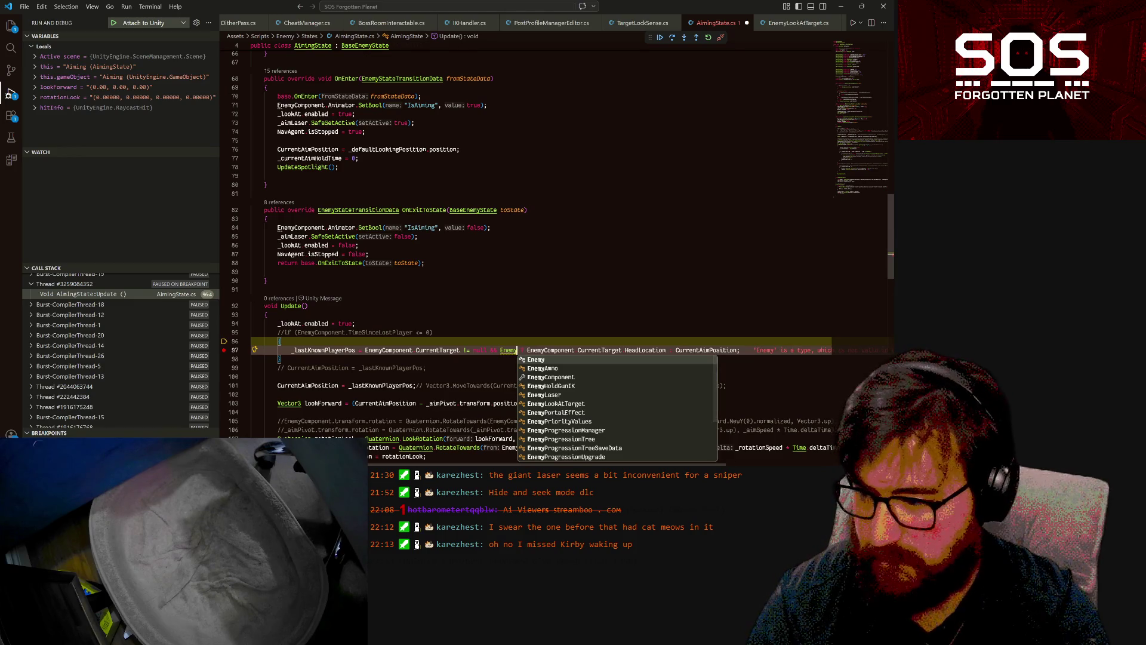
{"action": "key", "text": "Down"}
{"action": "key", "text": "Down"}
{"action": "key", "text": "Tab"}
{"action": "type", "text": "."}
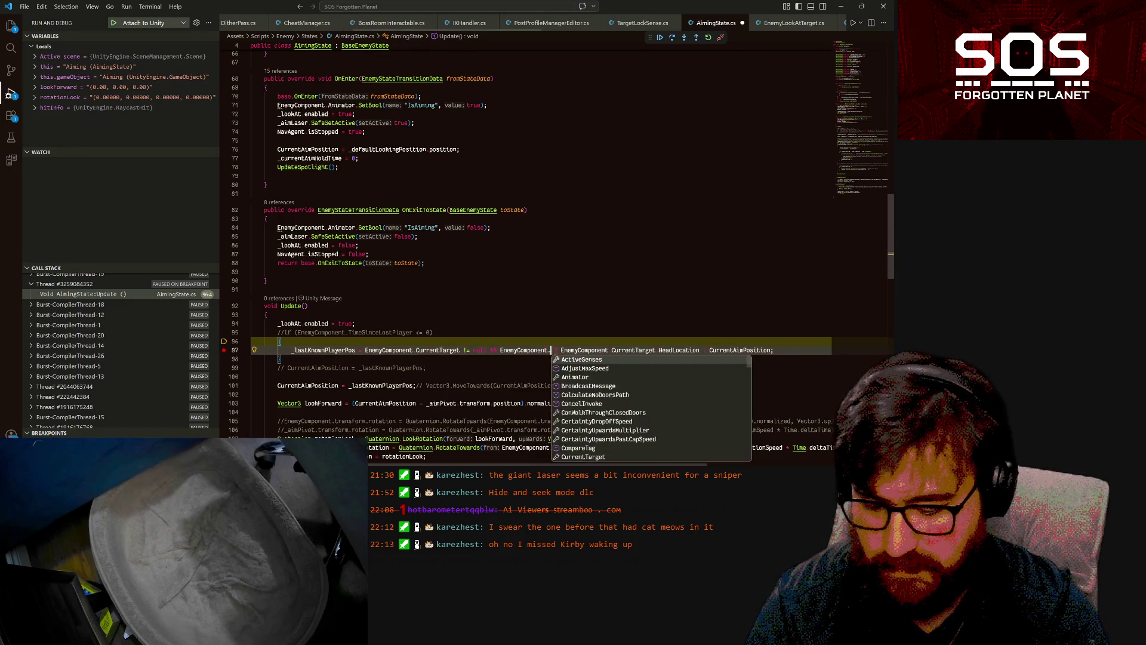
{"action": "type", "text": "Cur"}
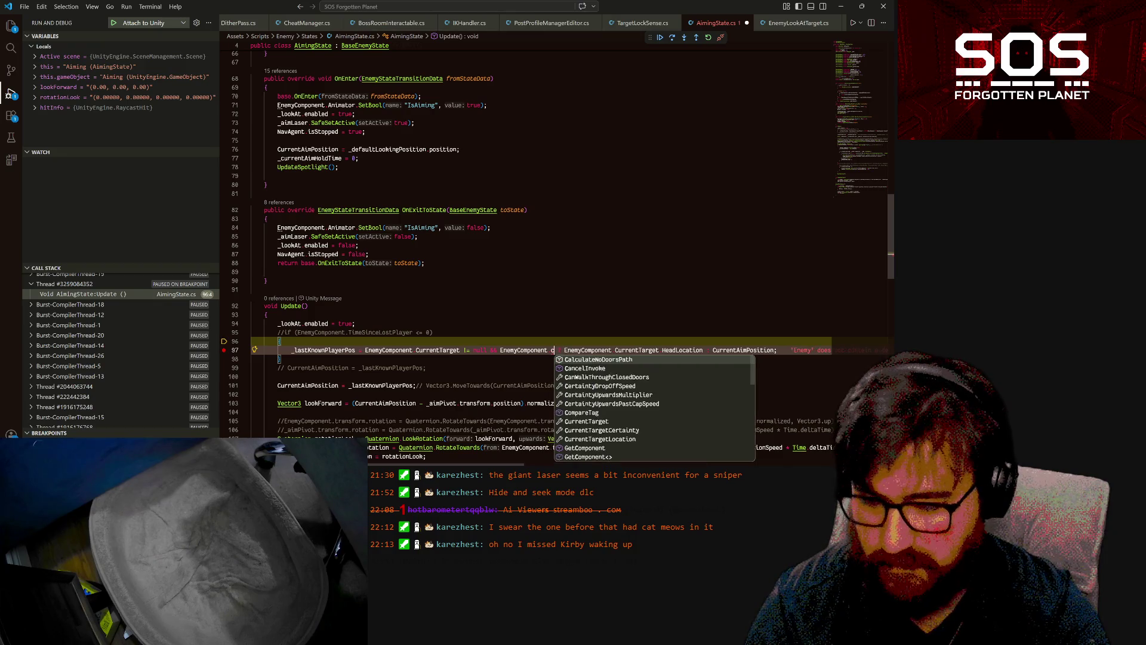
{"action": "key", "text": "Tab"}
{"action": "type", "text": ".Is"}
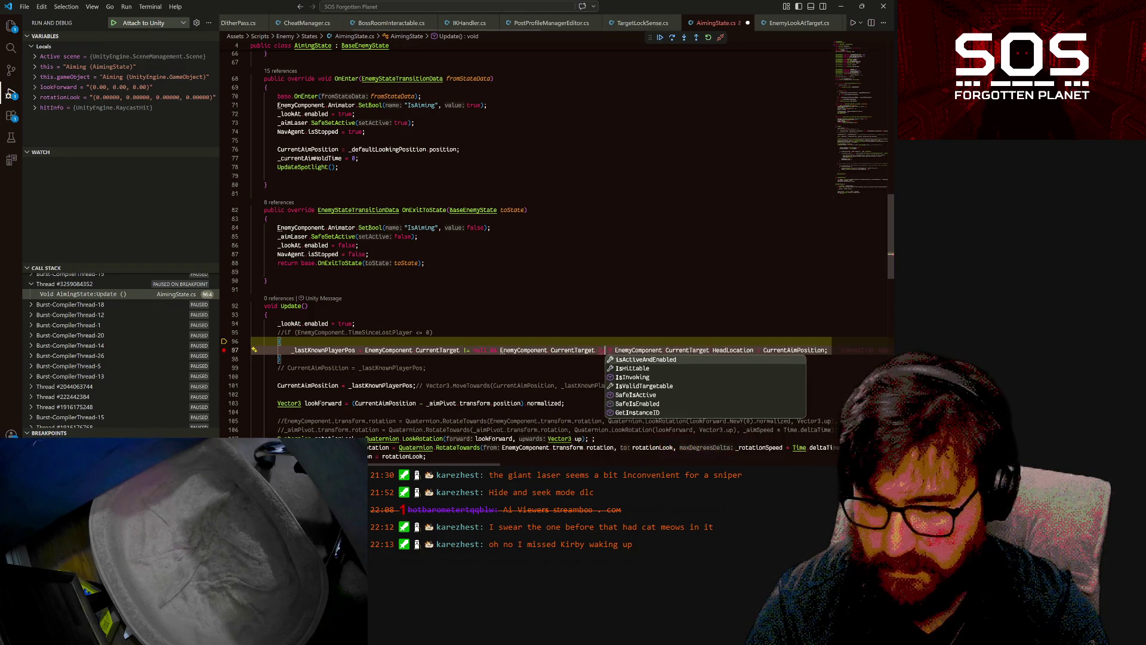
{"action": "key", "text": "Down"}
{"action": "key", "text": "Tab"}
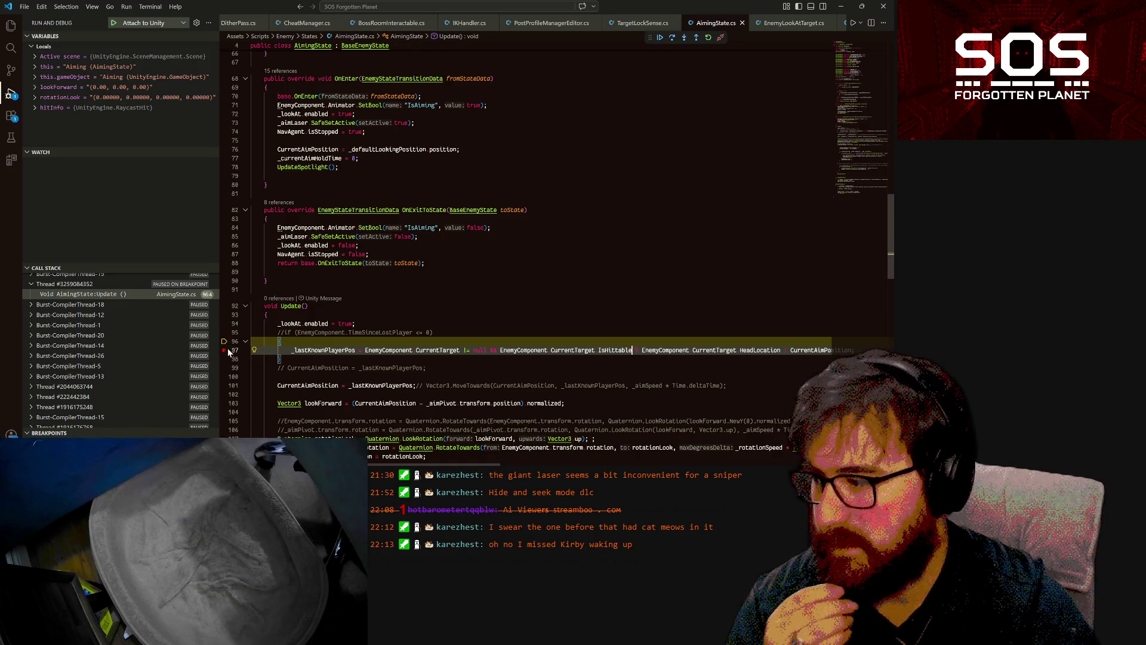
- Delete the _minTargetLookPriority field declaration from AimingState.cs
{"action": "scroll", "coordinate": [561, 239], "scroll_direction": "up", "scroll_amount": 4}
{"action": "scroll", "coordinate": [537, 251], "scroll_direction": "down", "scroll_amount": 3}
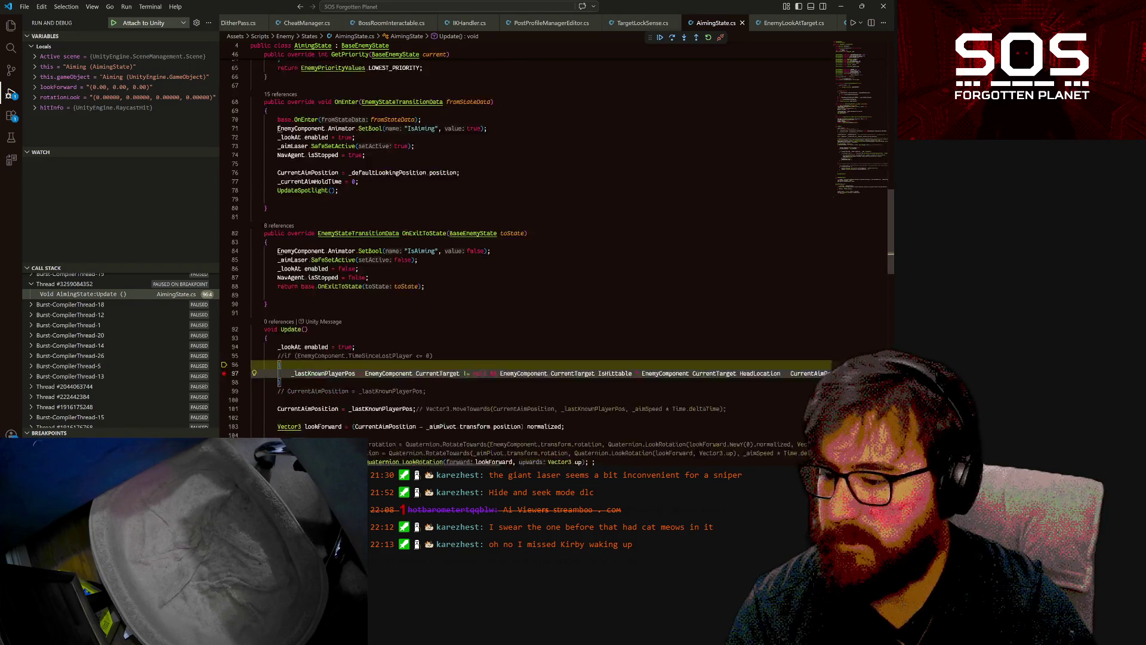
{"action": "scroll", "coordinate": [537, 250], "scroll_direction": "up", "scroll_amount": 10}
{"action": "scroll", "coordinate": [537, 251], "scroll_direction": "up", "scroll_amount": 7}
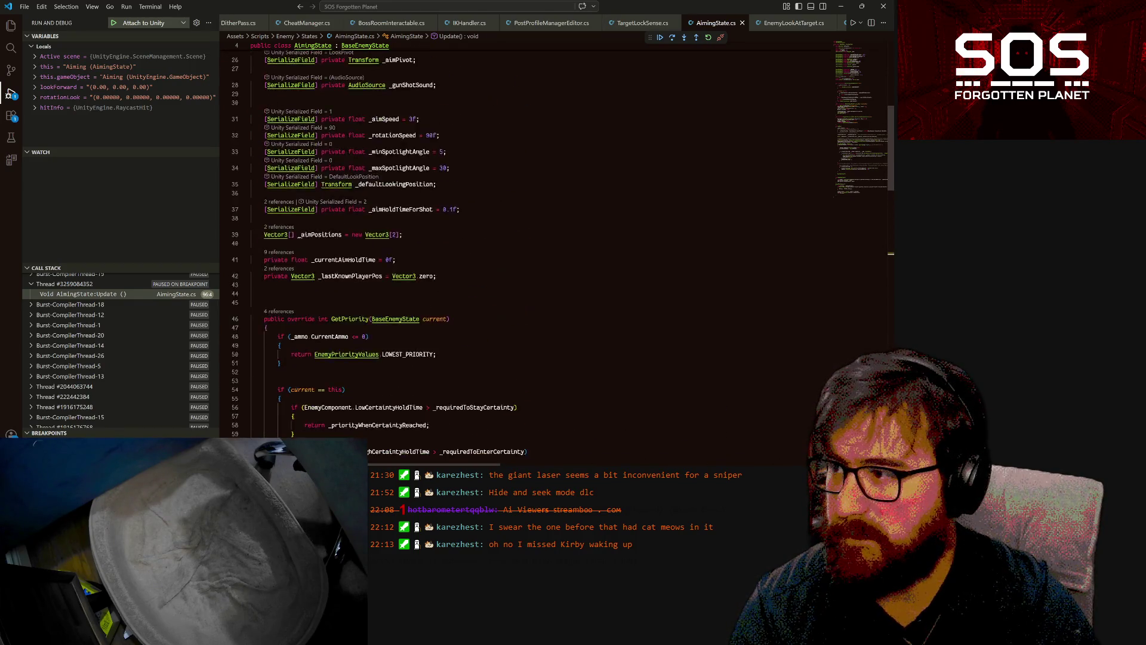
{"action": "scroll", "coordinate": [537, 251], "scroll_direction": "up", "scroll_amount": 3}
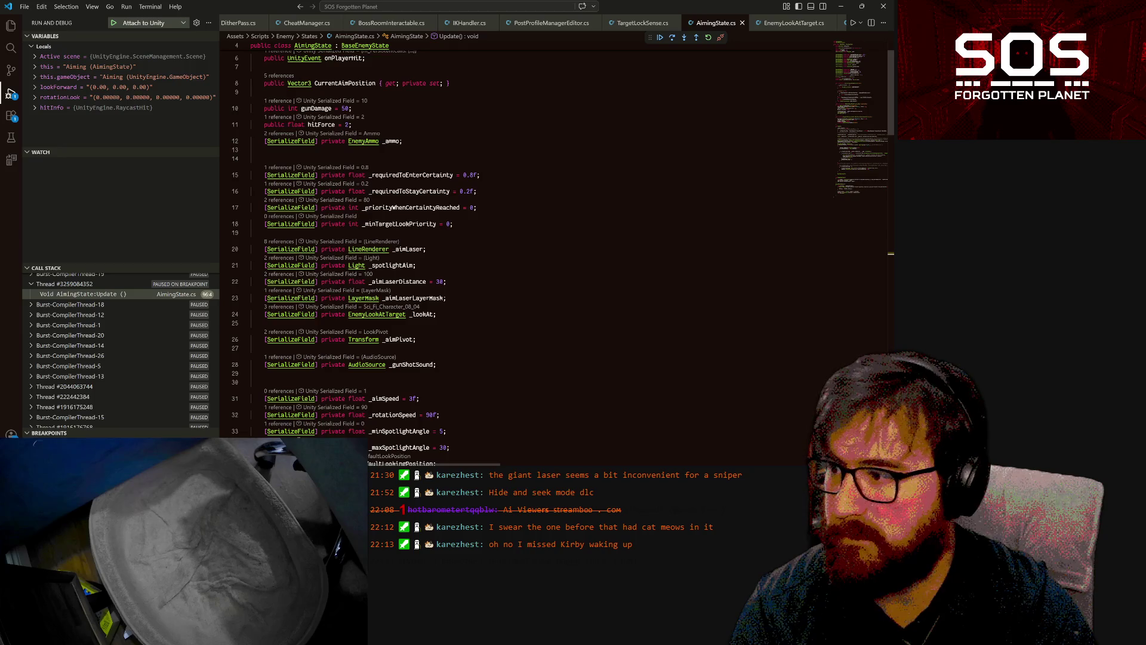
{"action": "left_click", "coordinate": [418, 223]}
{"action": "key", "text": "ctrl+shift+k"}
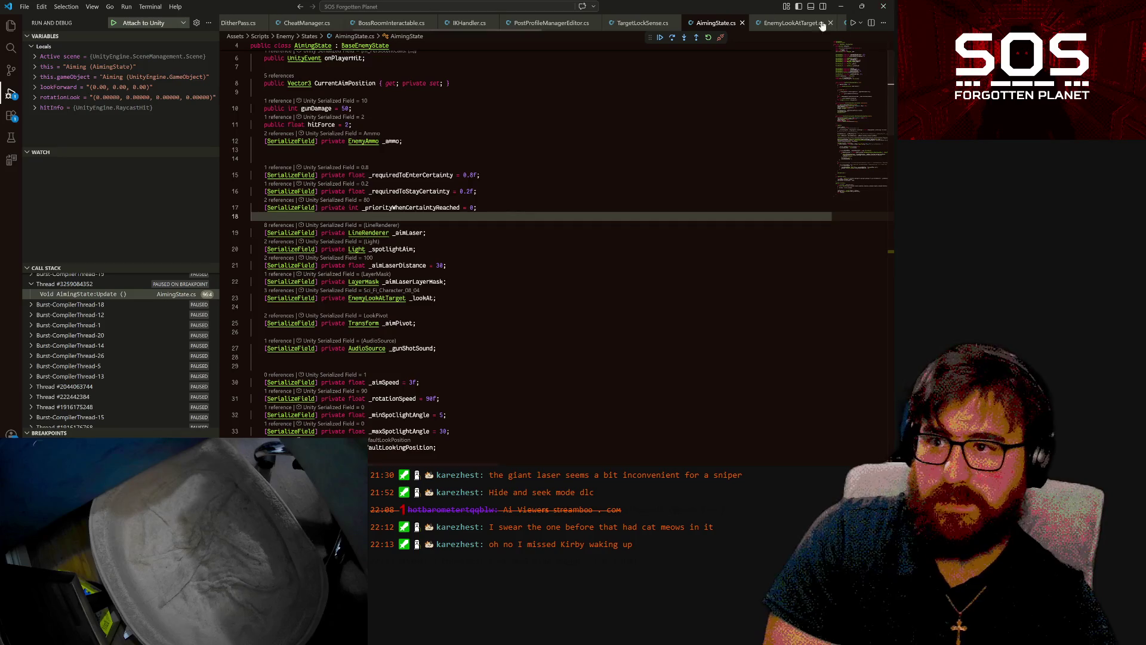
- Detach the VS Code debugger, restart Unity's Play mode to recompile, then search assets for 'over shoulder'
{"action": "left_click", "coordinate": [721, 38]}
{"action": "key", "text": "alt+Tab"}
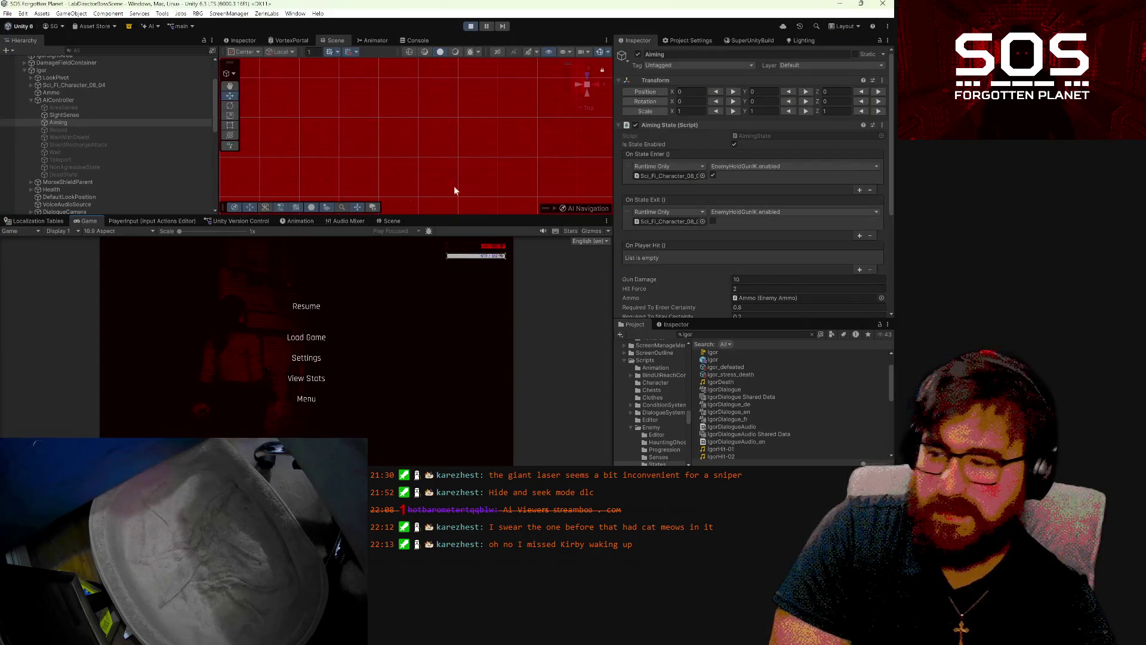
{"action": "left_click", "coordinate": [470, 27]}
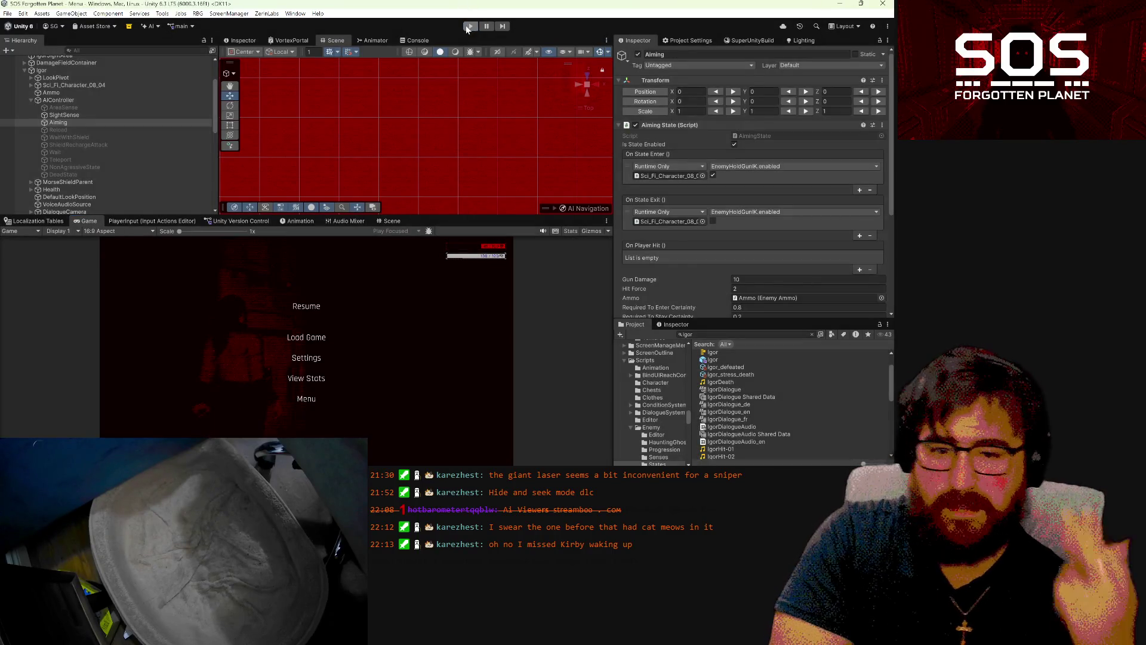
{"action": "left_click", "coordinate": [470, 27]}
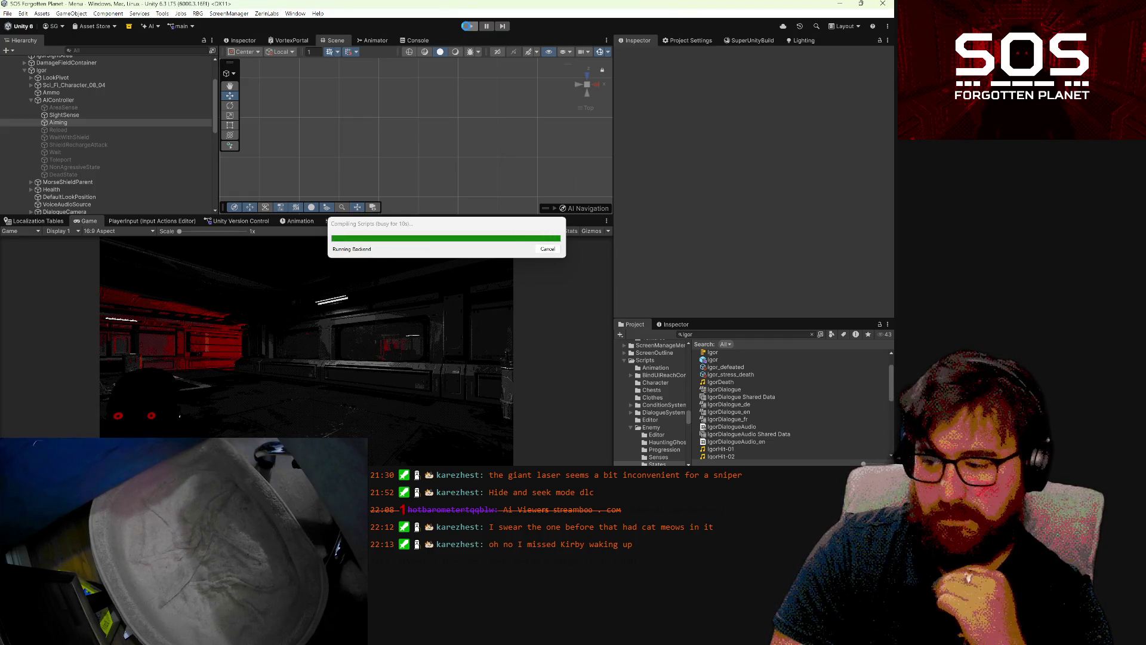
{"action": "left_click", "coordinate": [469, 26]}
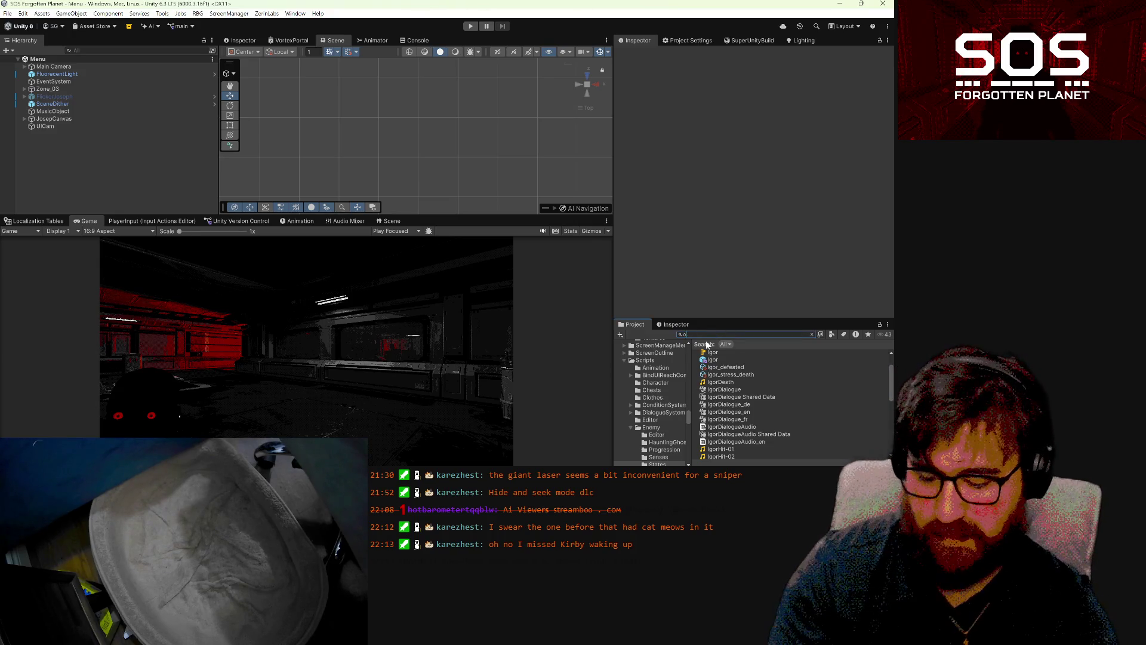
{"action": "type", "text": "ver shoulder"}
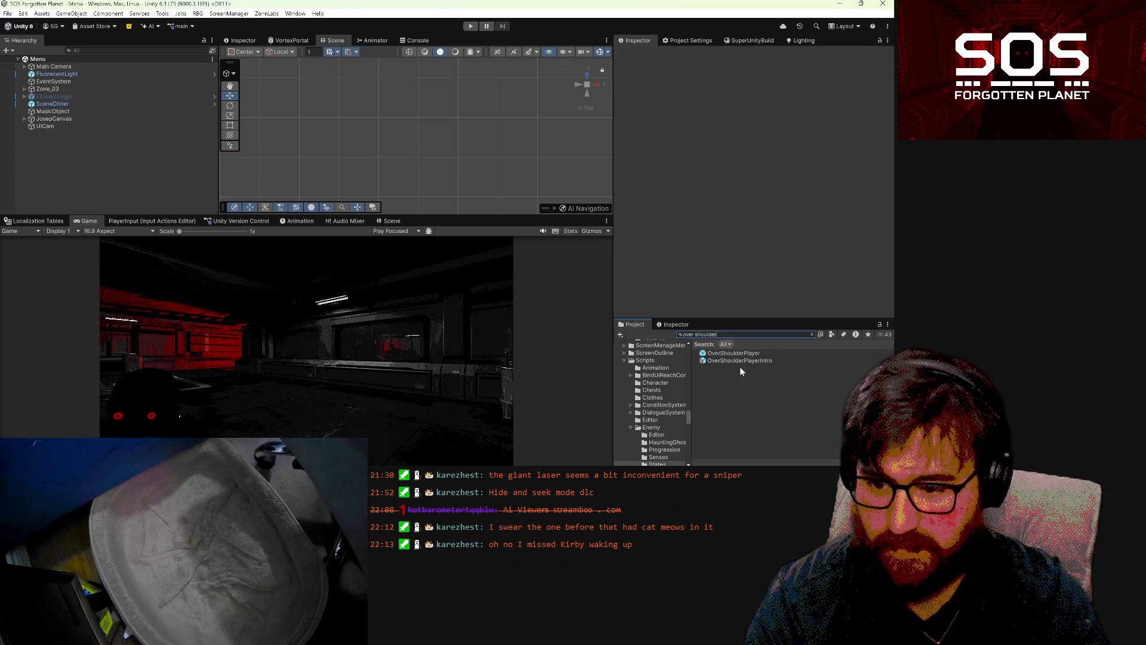
- Open the OverShoulderPlayer prefab and select its Spotlight object
{"action": "left_click", "coordinate": [743, 354]}
{"action": "double_click", "coordinate": [743, 354]}
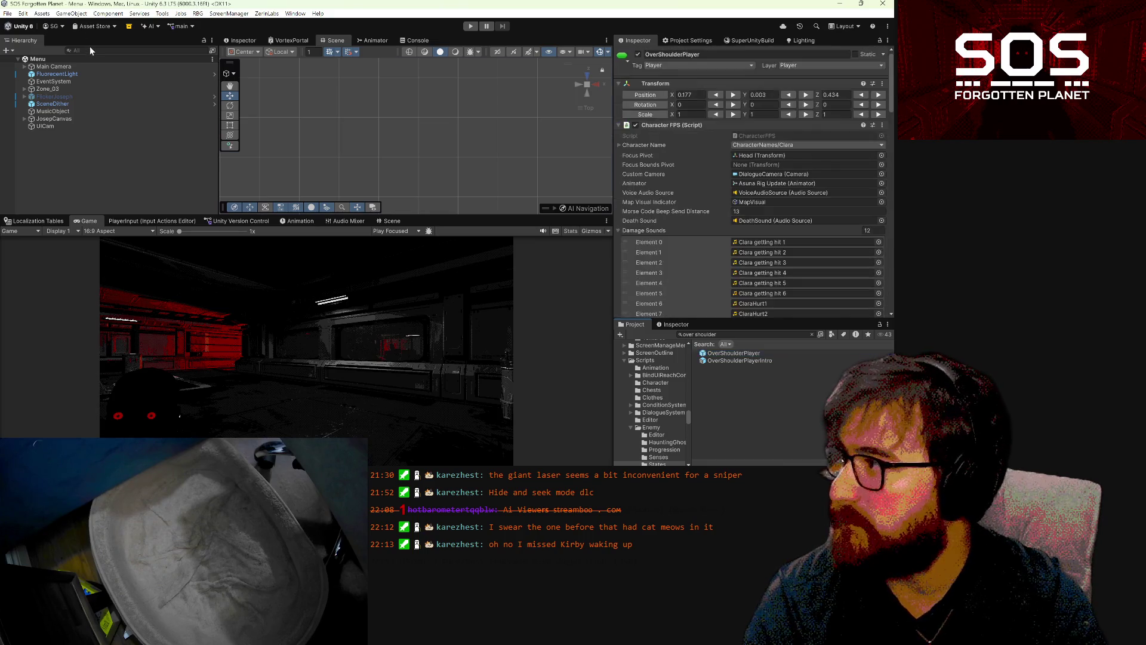
{"action": "type", "text": "spotligh"}
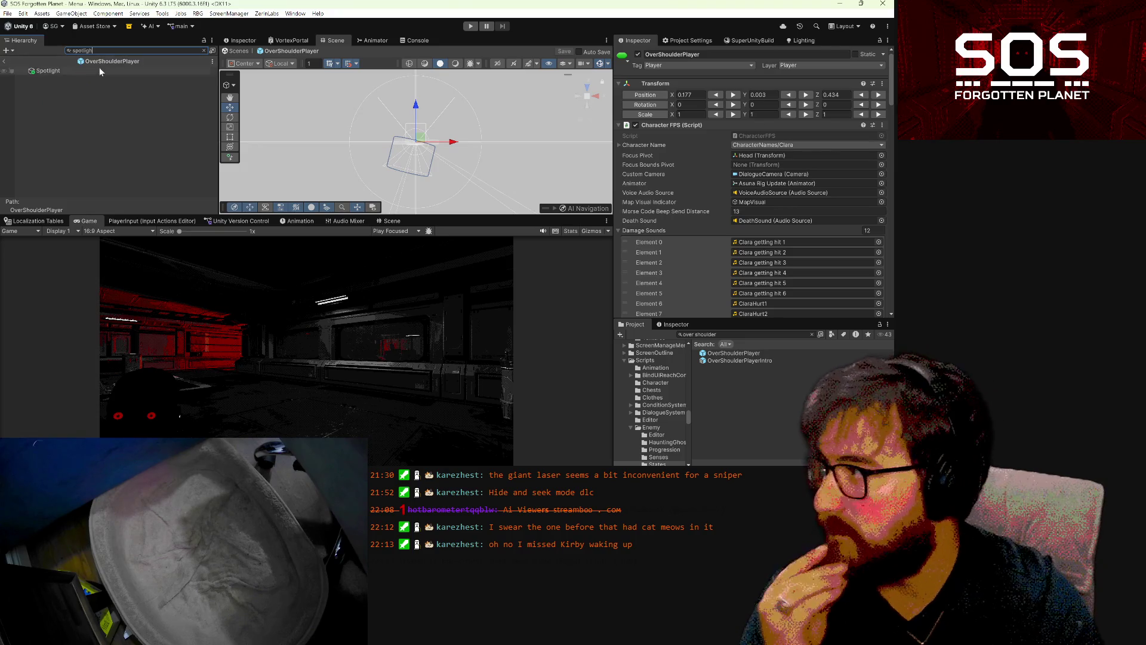
{"action": "left_click", "coordinate": [102, 72]}
{"action": "scroll", "coordinate": [797, 190], "scroll_direction": "down", "scroll_amount": 5}
{"action": "scroll", "coordinate": [797, 190], "scroll_direction": "down", "scroll_amount": 15}
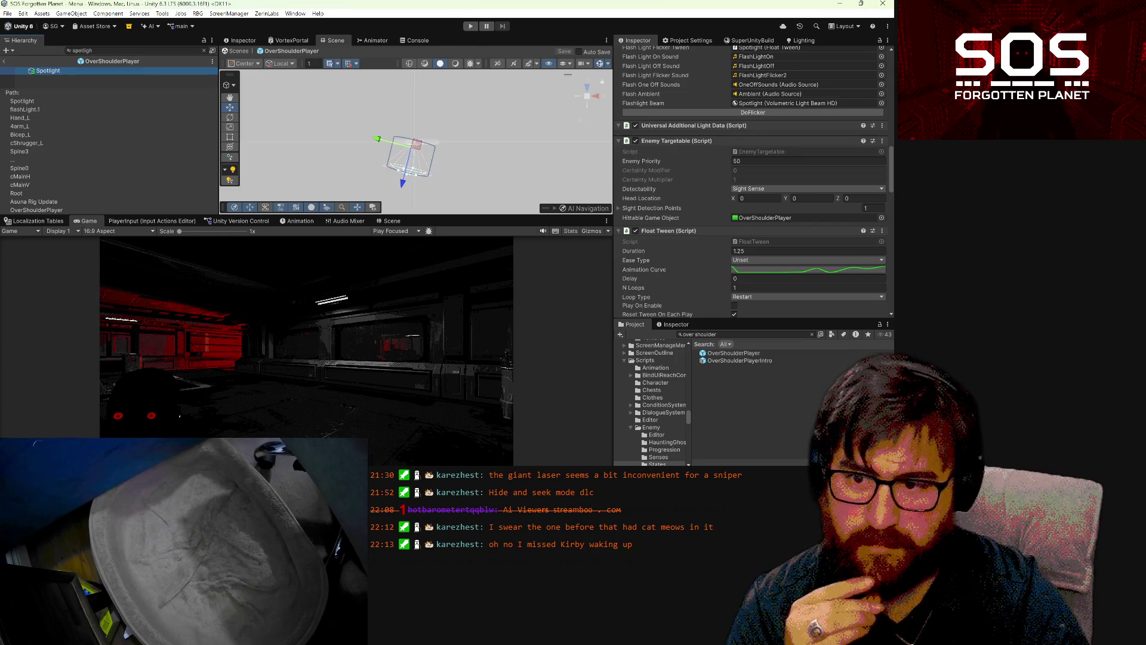
- Disable Enemy Targetable, set Hittable Game Object to None, save the prefab, and return to VS Code
{"action": "left_click", "coordinate": [635, 142]}
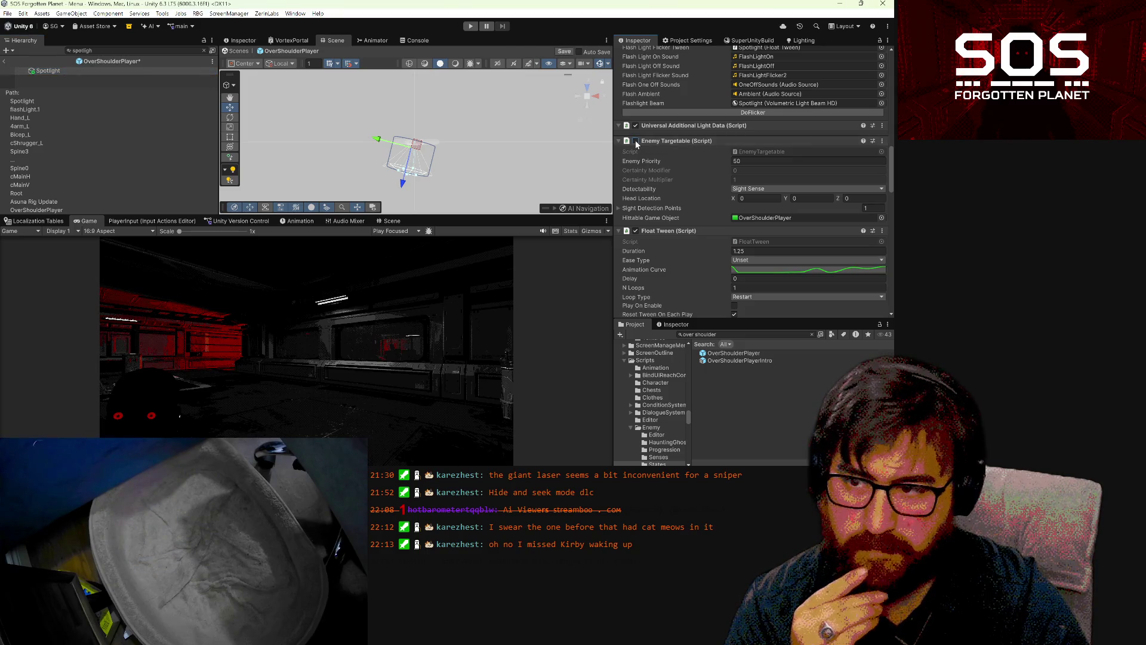
{"action": "left_click", "coordinate": [882, 218]}
{"action": "scroll", "coordinate": [722, 227], "scroll_direction": "up", "scroll_amount": 5}
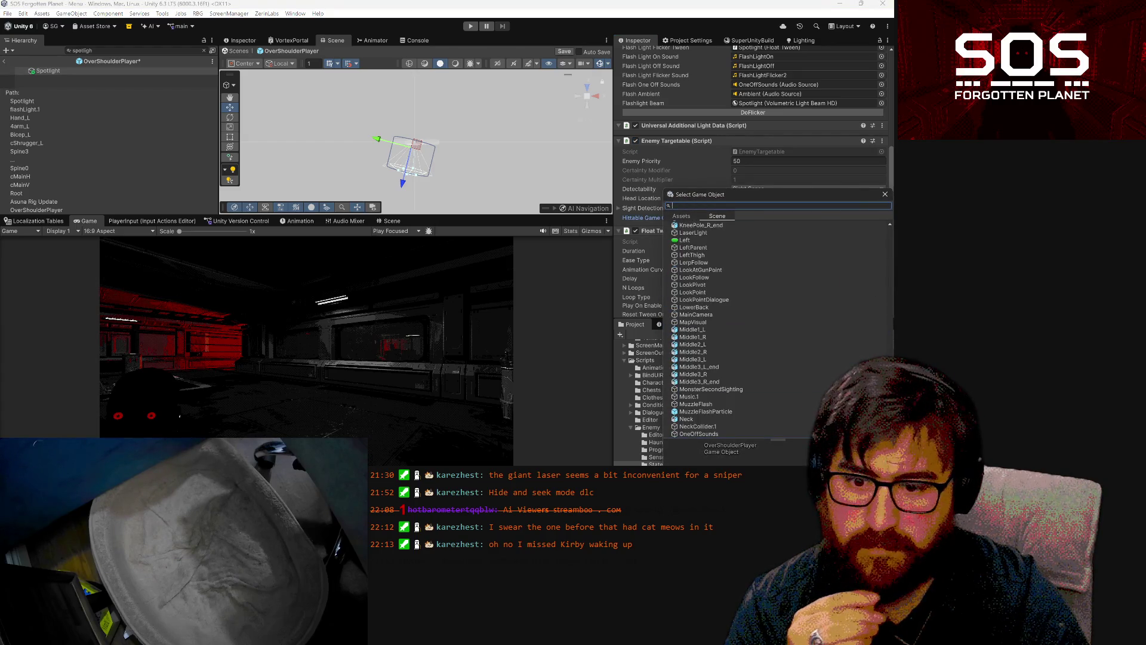
{"action": "scroll", "coordinate": [873, 227], "scroll_direction": "up", "scroll_amount": 10}
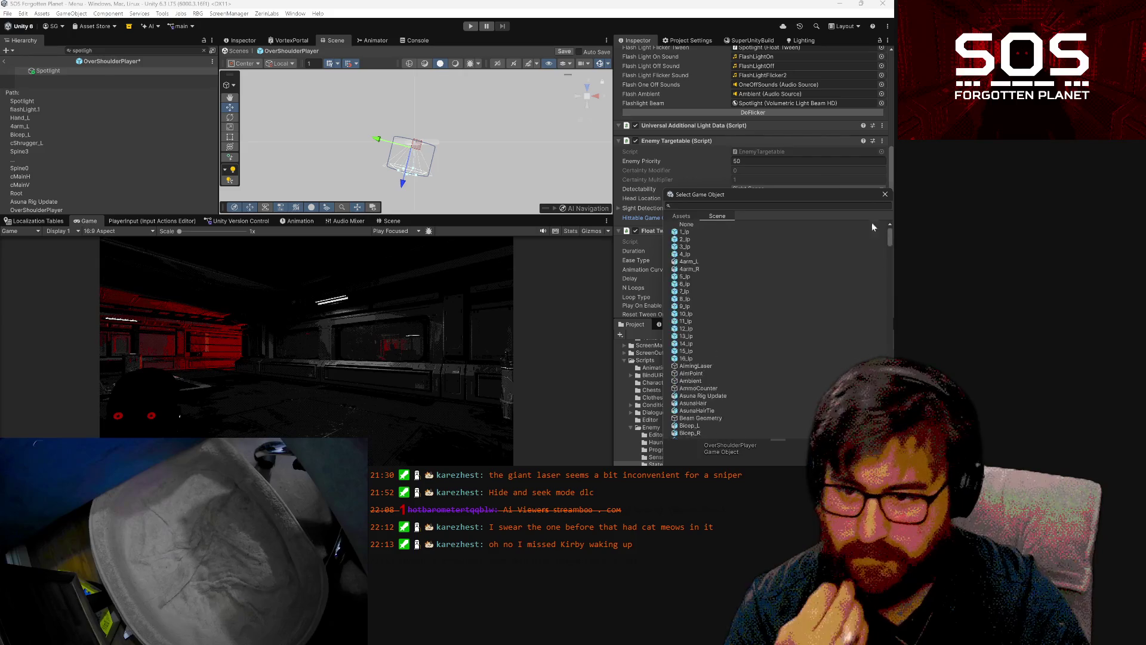
{"action": "double_click", "coordinate": [679, 224]}
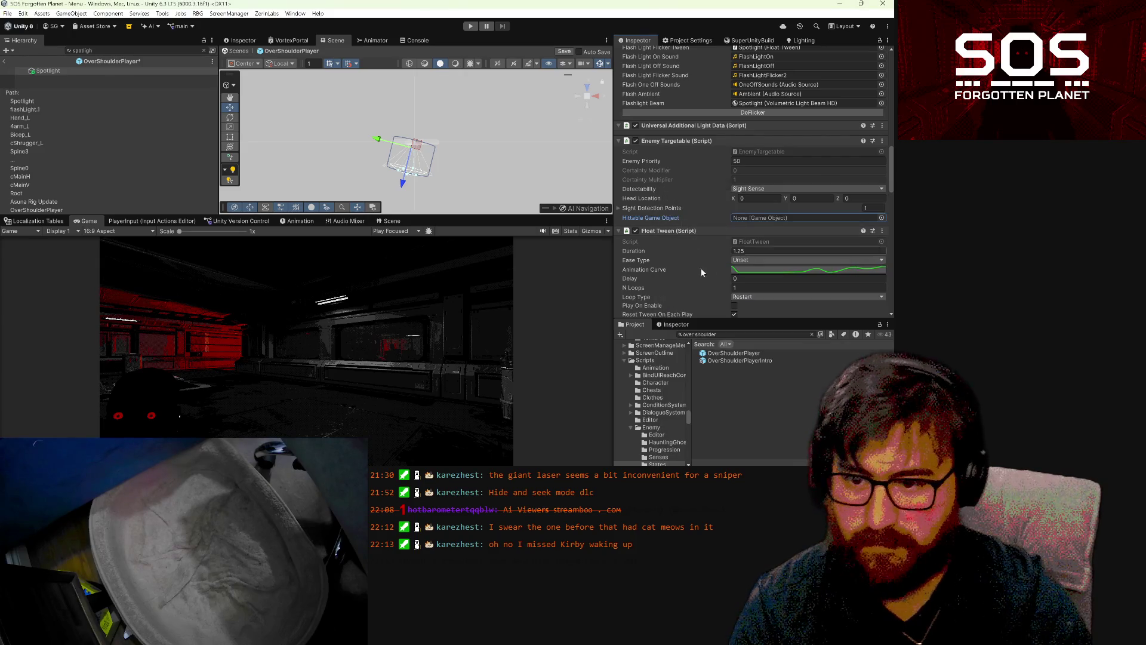
{"action": "key", "text": "ctrl+s"}
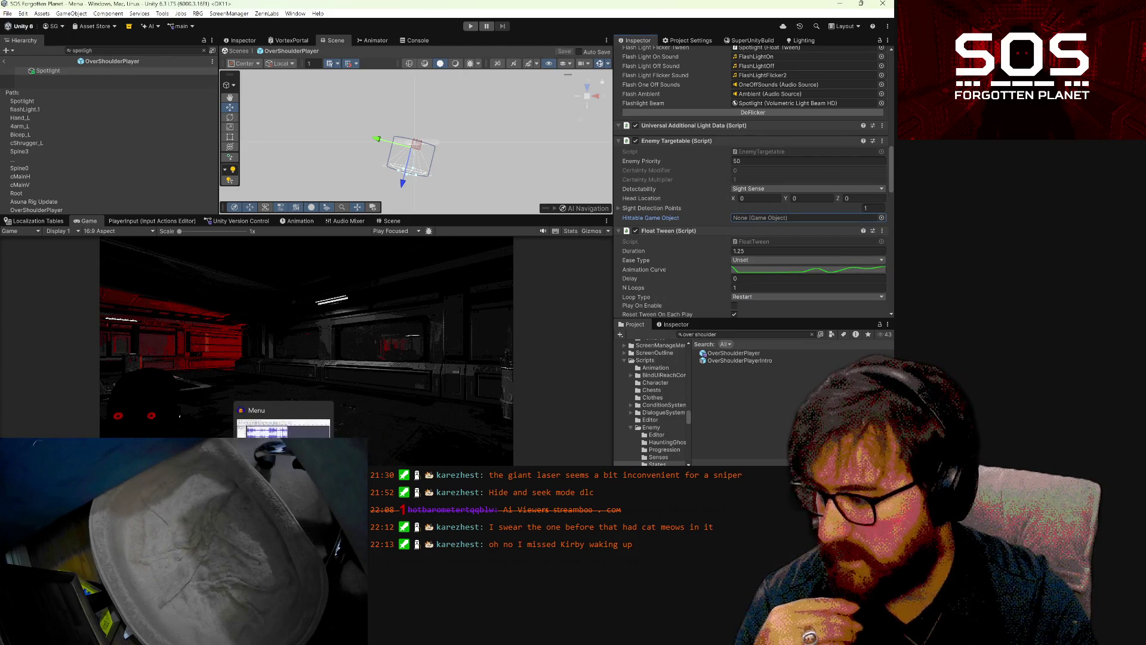
{"action": "left_click", "coordinate": [282, 421]}
{"action": "scroll", "coordinate": [525, 239], "scroll_direction": "down", "scroll_amount": 5}
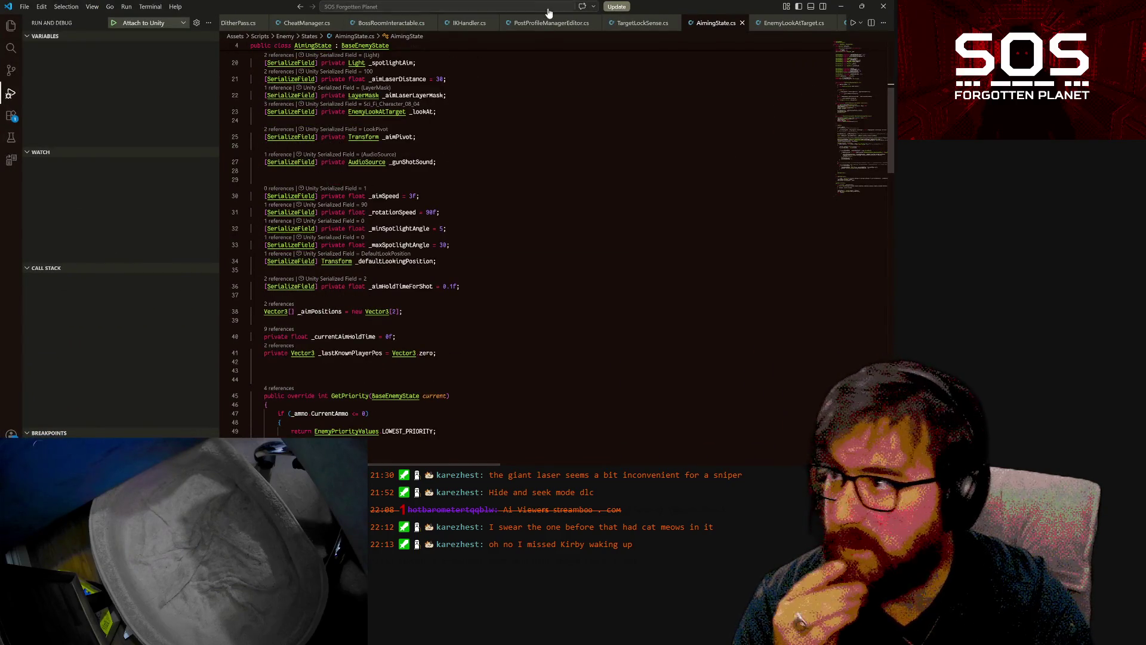
- Rewrite EnemyTargetable.Start line 54 to assign _hittable only when _hittableGameObject != null, else null
{"action": "scroll", "coordinate": [765, 27], "scroll_direction": "down", "scroll_amount": 5}
{"action": "scroll", "coordinate": [764, 27], "scroll_direction": "up", "scroll_amount": 3}
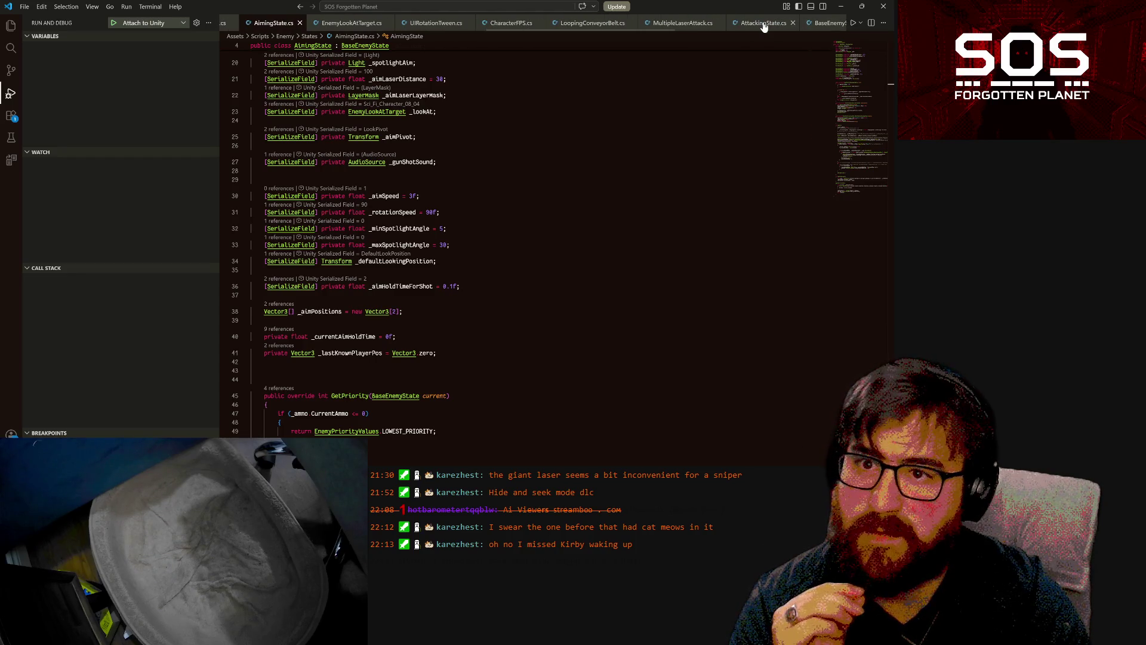
{"action": "scroll", "coordinate": [764, 27], "scroll_direction": "up", "scroll_amount": 4}
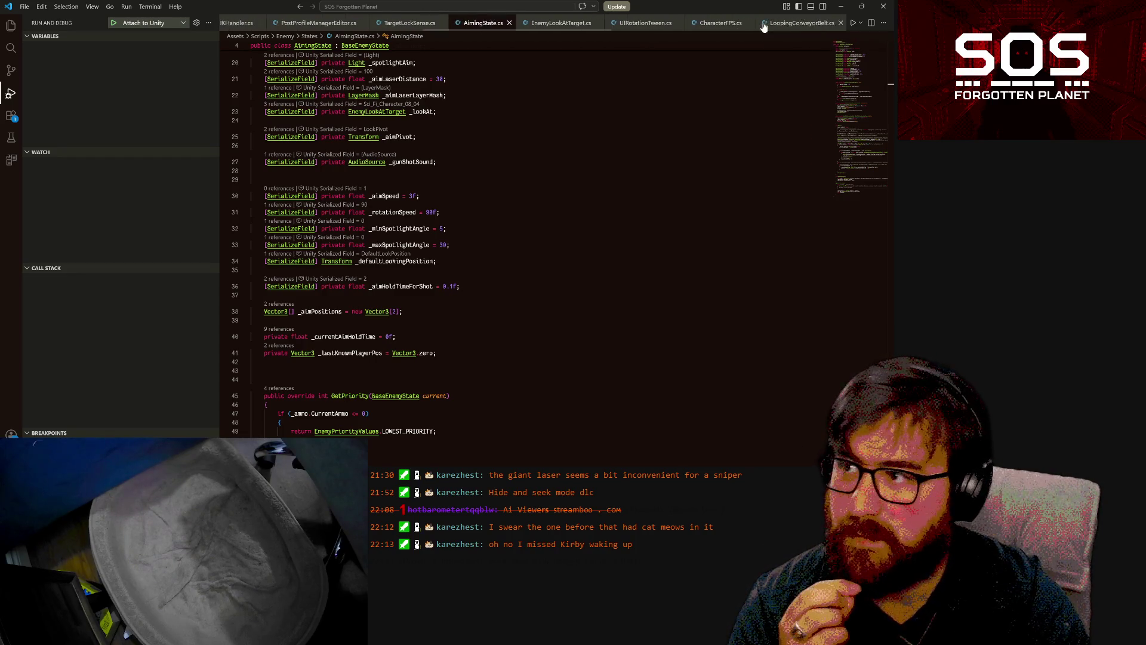
{"action": "scroll", "coordinate": [537, 239], "scroll_direction": "down", "scroll_amount": 6}
{"action": "scroll", "coordinate": [561, 255], "scroll_direction": "down", "scroll_amount": 13}
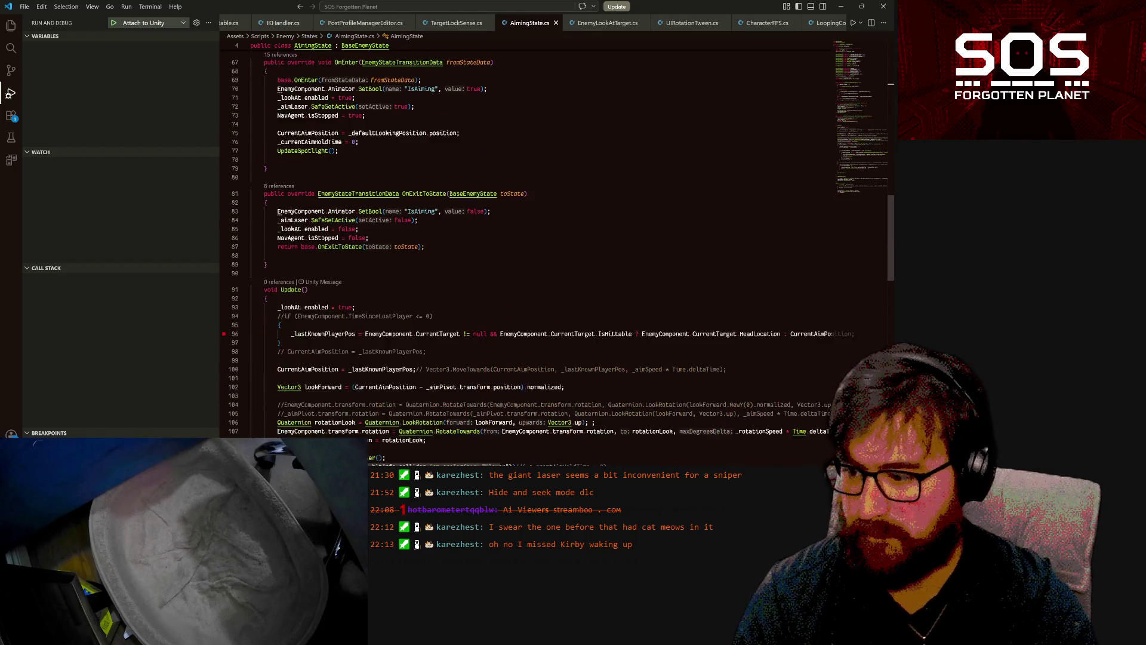
{"action": "left_click", "coordinate": [614, 217], "text": "ctrl"}
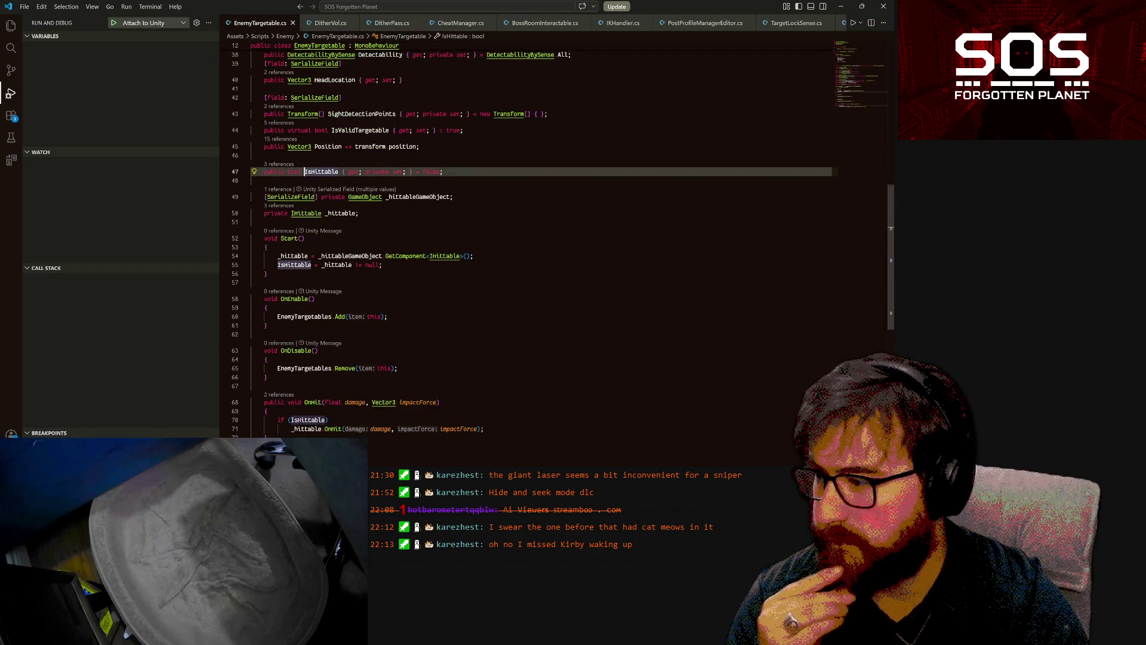
{"action": "left_click", "coordinate": [267, 247]}
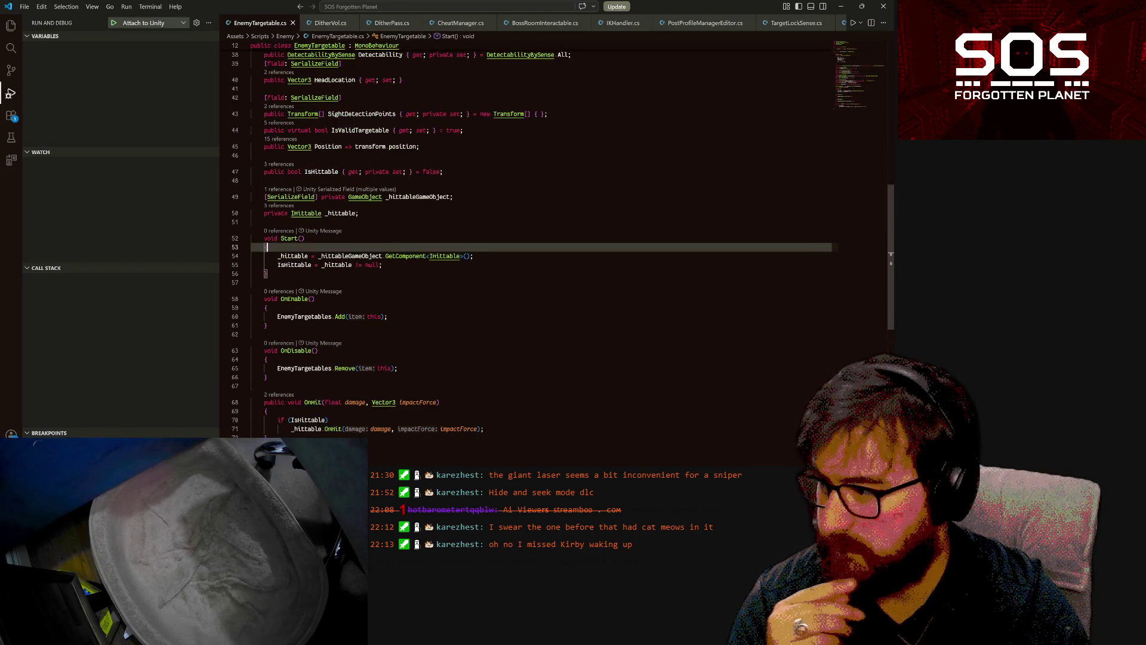
{"action": "left_click", "coordinate": [382, 256]}
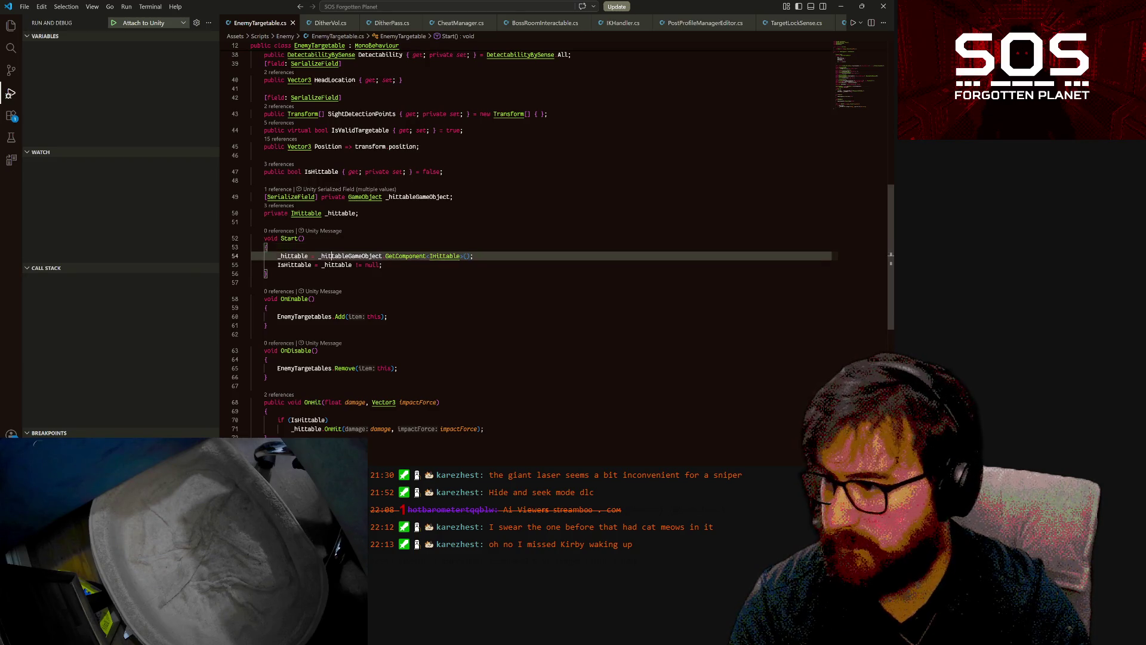
{"action": "type", "text": "_hittableGameObject"}
{"action": "type", "text": "!= null ?"}
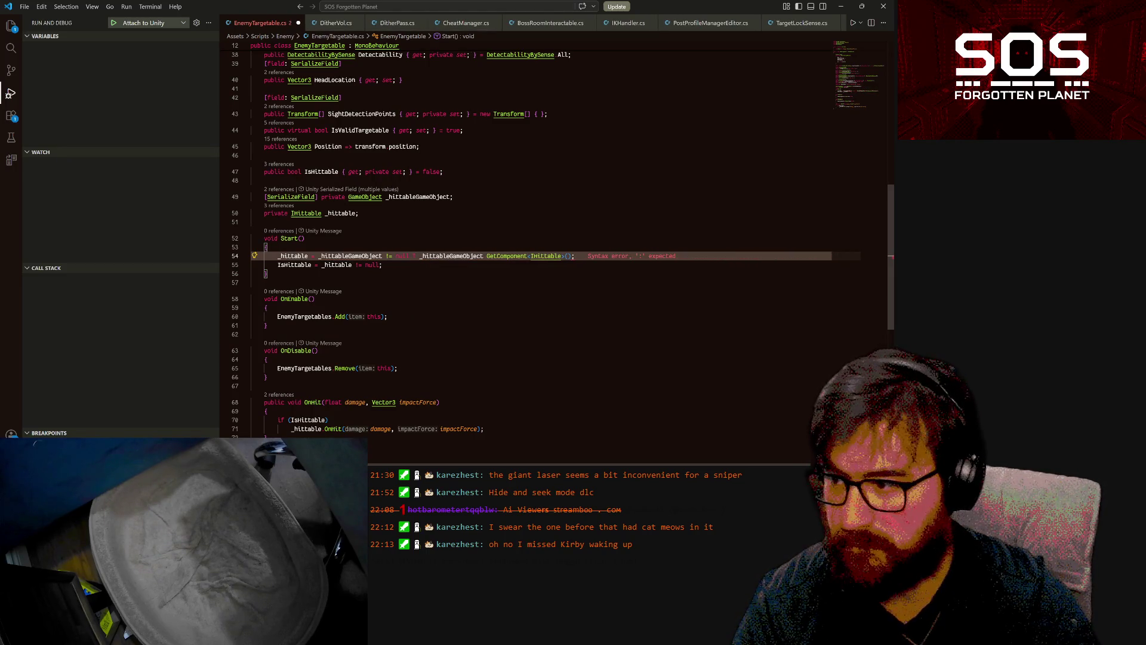
{"action": "type", "text": " : null"}
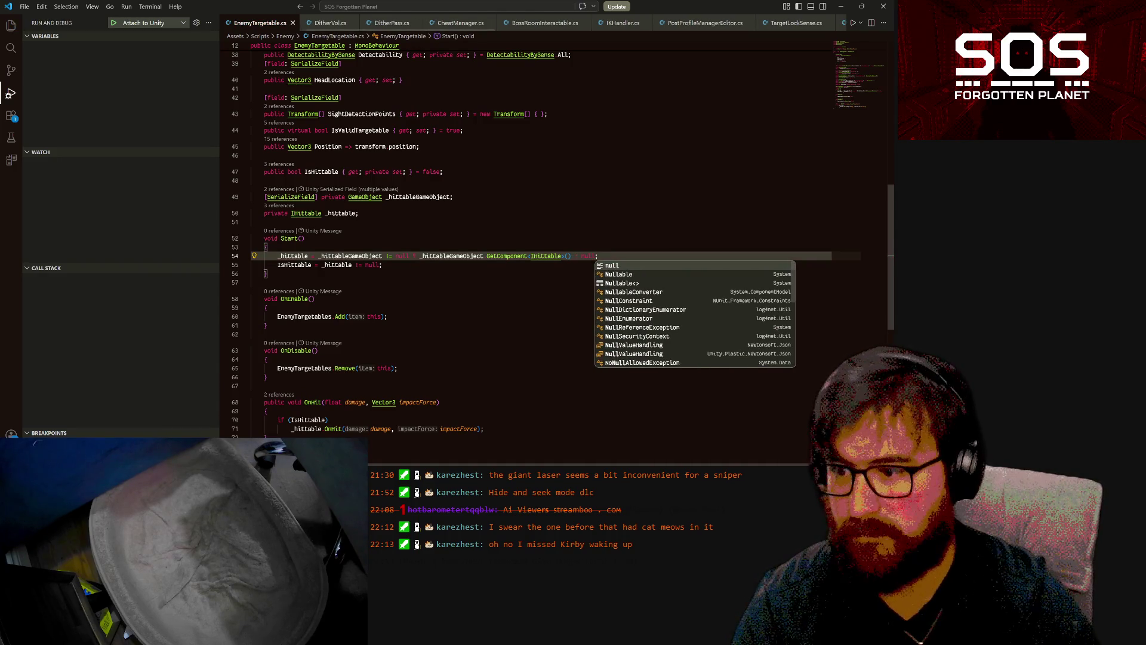
{"action": "left_click", "coordinate": [341, 97]}
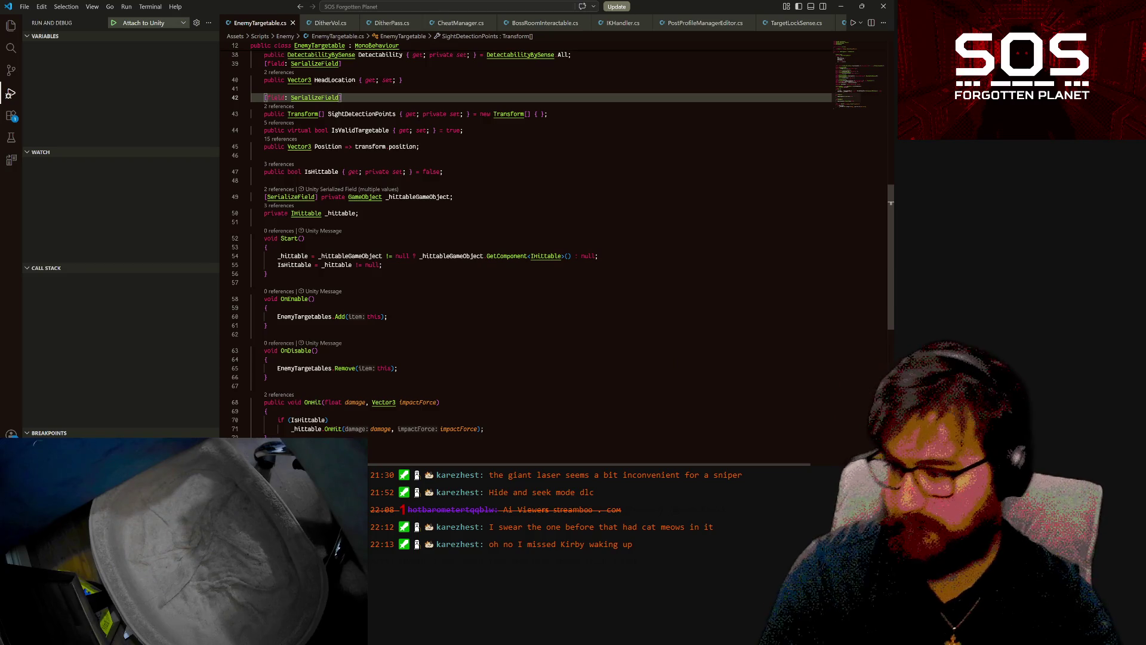
{"action": "key", "text": "alt+Tab"}
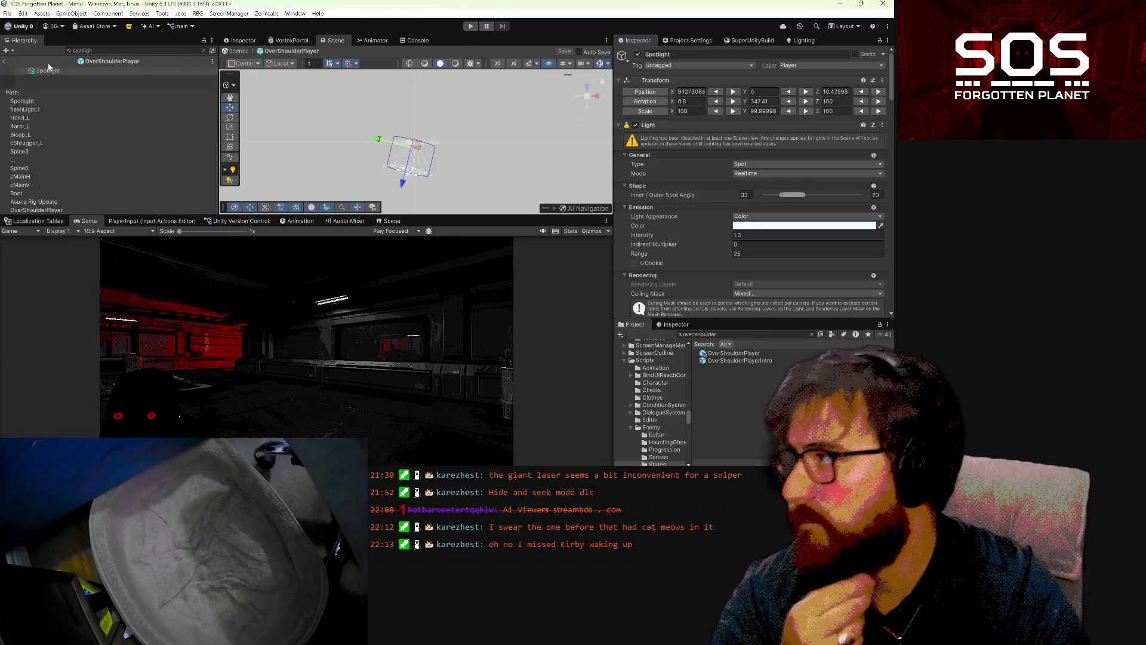
- Exit prefab mode, start the game, confirm the greeting, and open the Load Game list
{"action": "left_click", "coordinate": [6, 67]}
{"action": "left_click", "coordinate": [5, 63]}
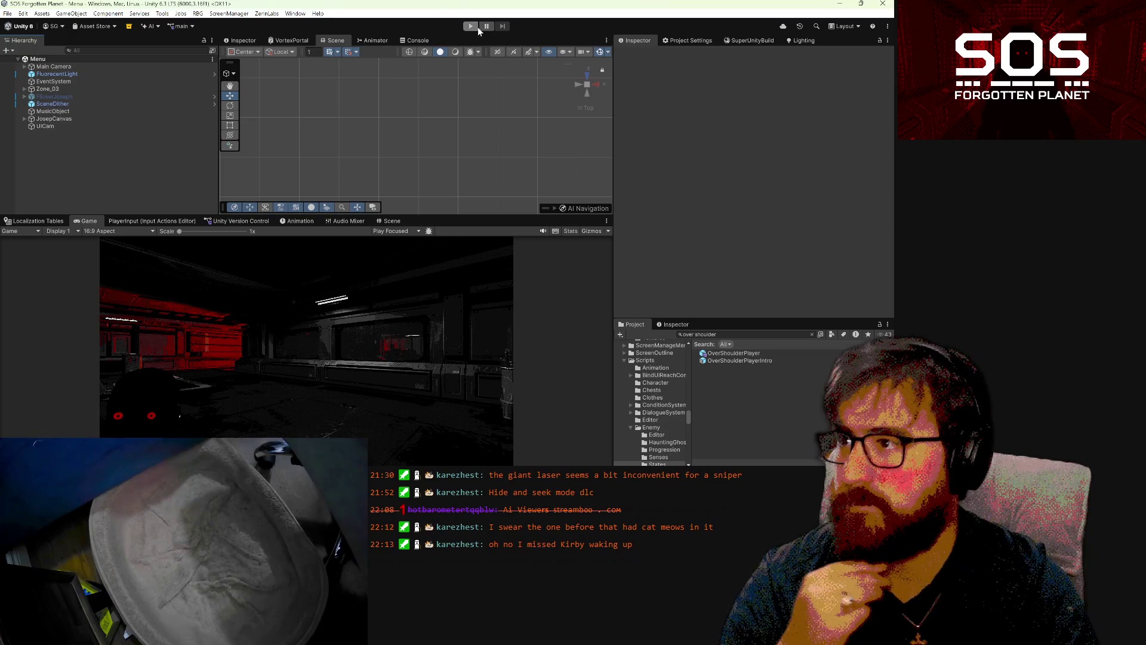
{"action": "left_click", "coordinate": [474, 27]}
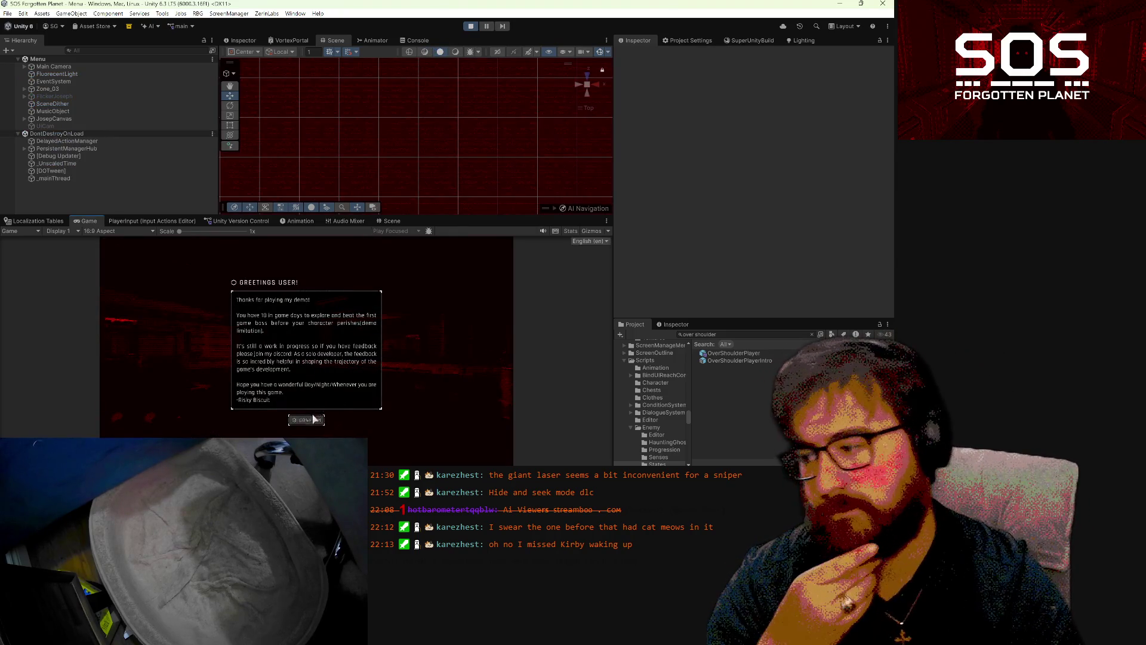
{"action": "left_click", "coordinate": [306, 419]}
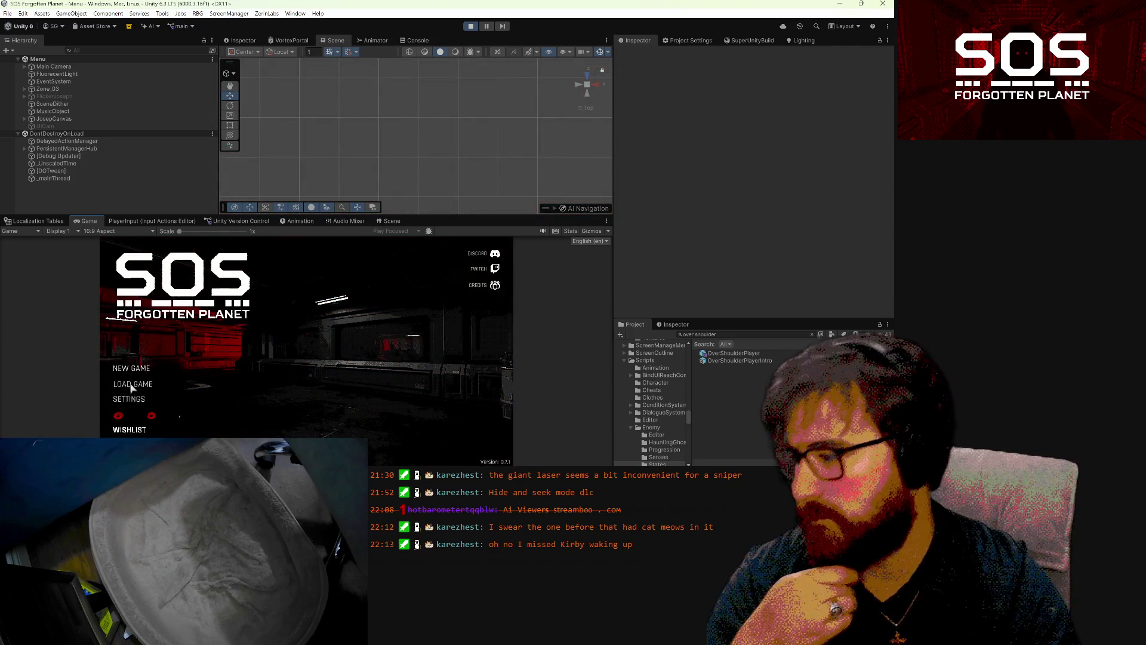
{"action": "left_click", "coordinate": [132, 386]}
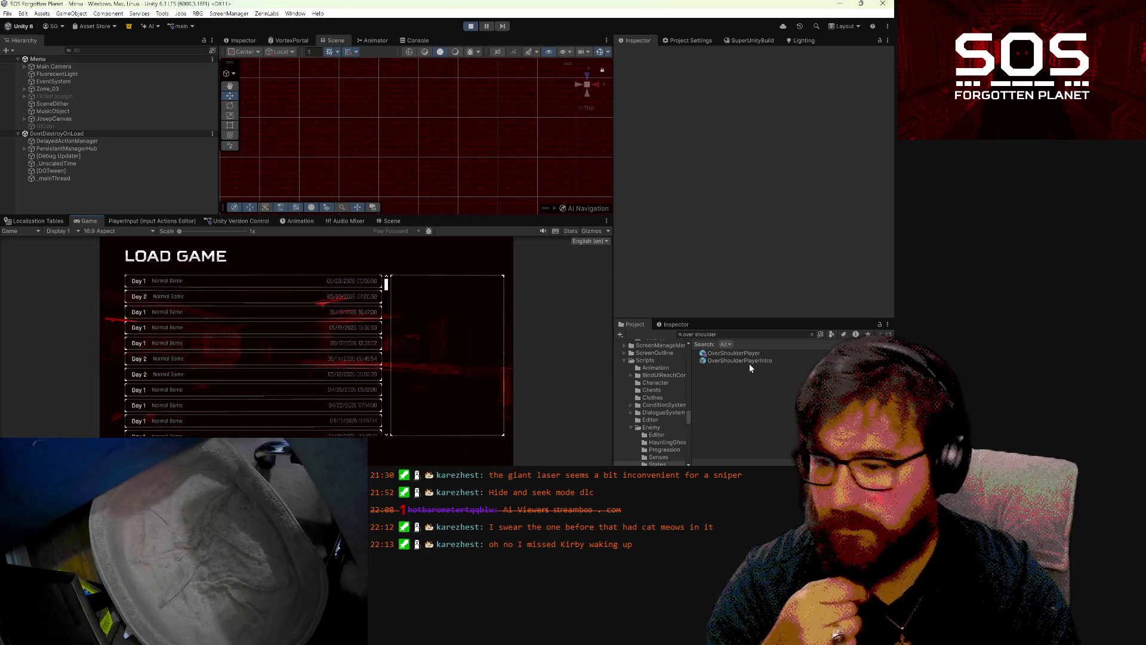
- Search project assets for 'igor' and open the Igor prefab
{"action": "left_click", "coordinate": [746, 335]}
{"action": "type", "text": "igor"}
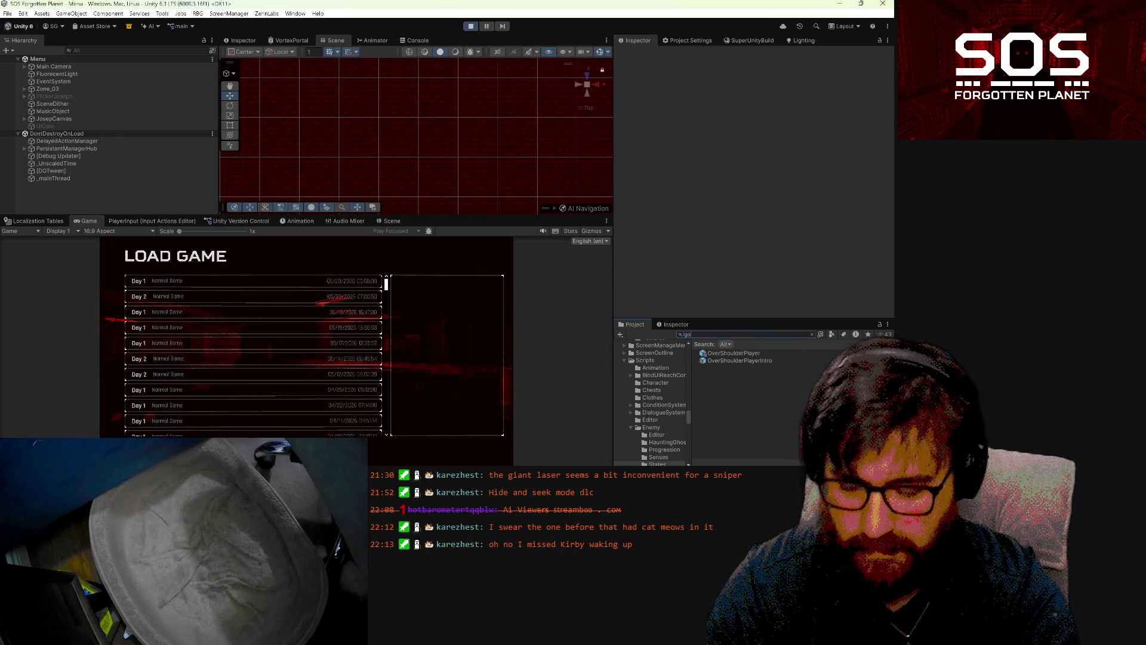
{"action": "double_click", "coordinate": [712, 390]}
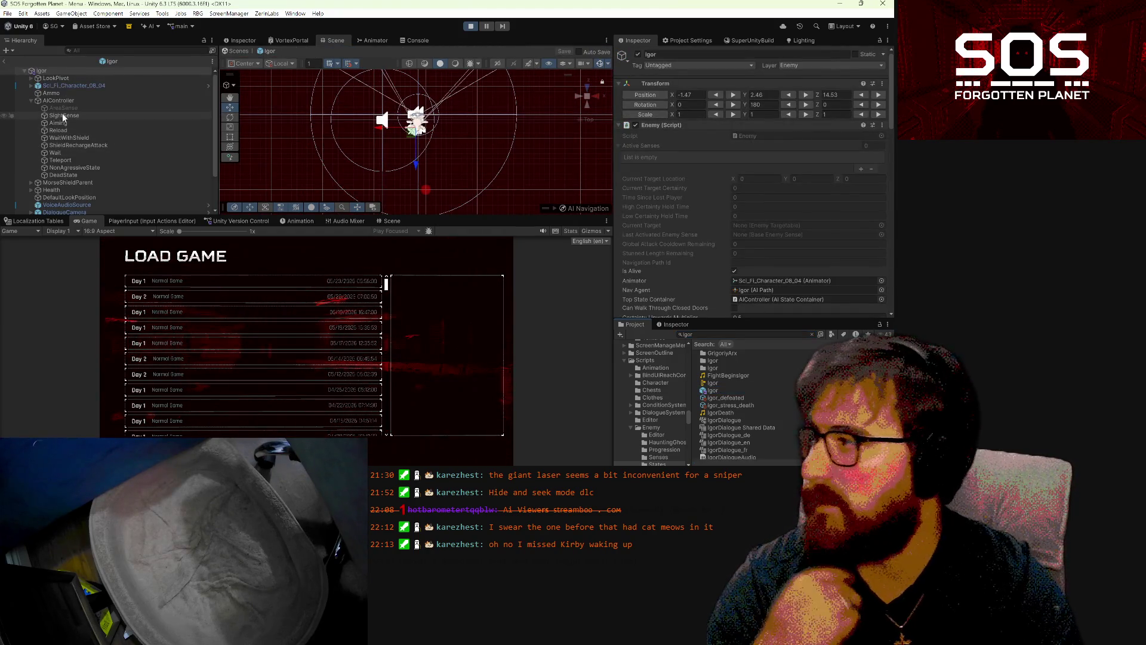
{"action": "left_click", "coordinate": [65, 128]}
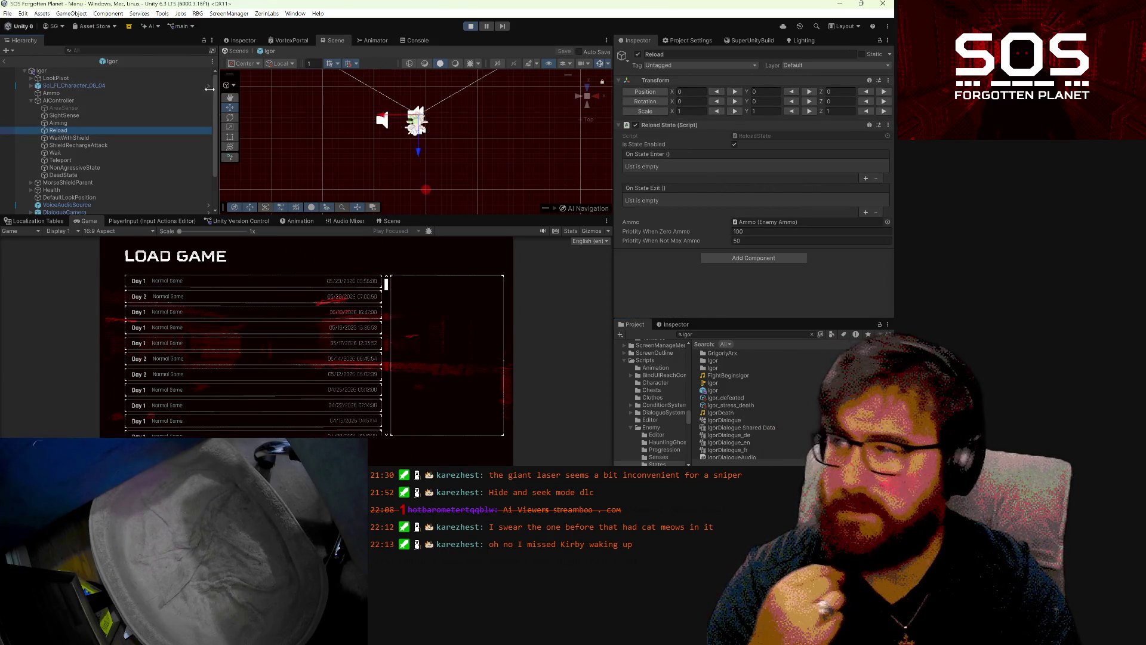
{"action": "left_click", "coordinate": [235, 50]}
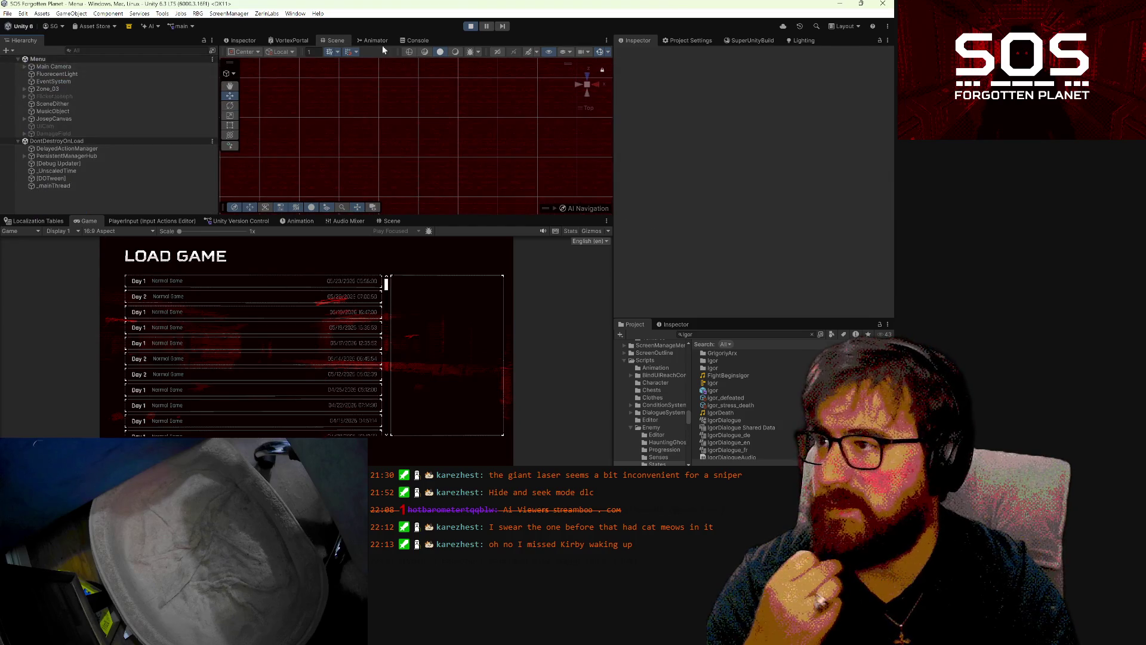
{"action": "left_click", "coordinate": [473, 28]}
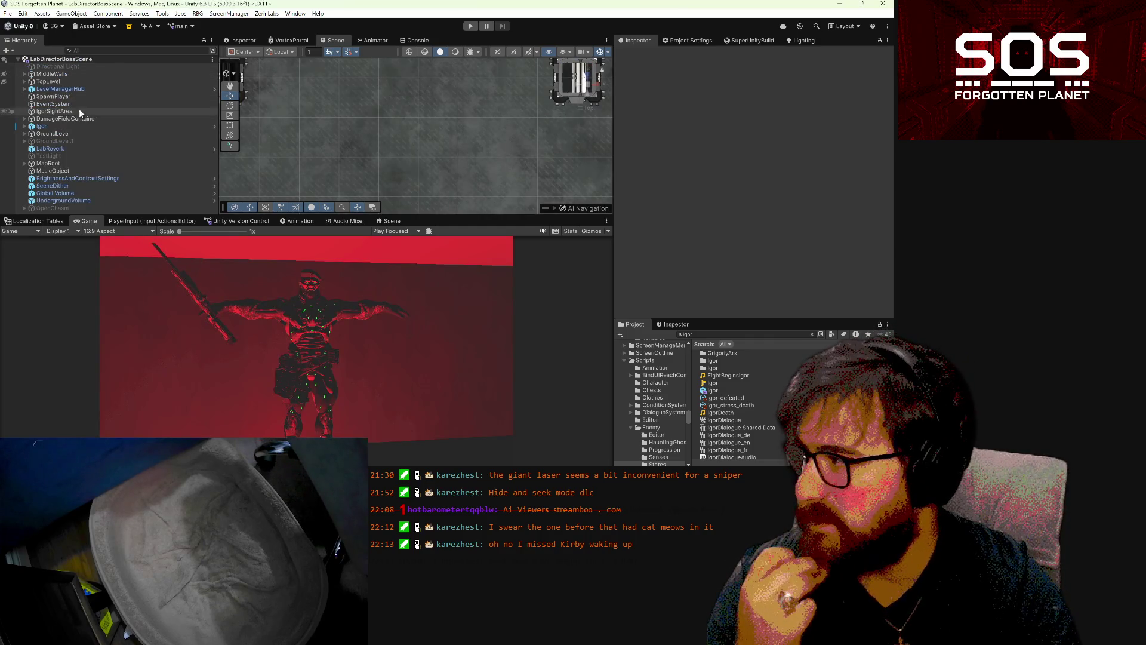
{"action": "left_click", "coordinate": [24, 126]}
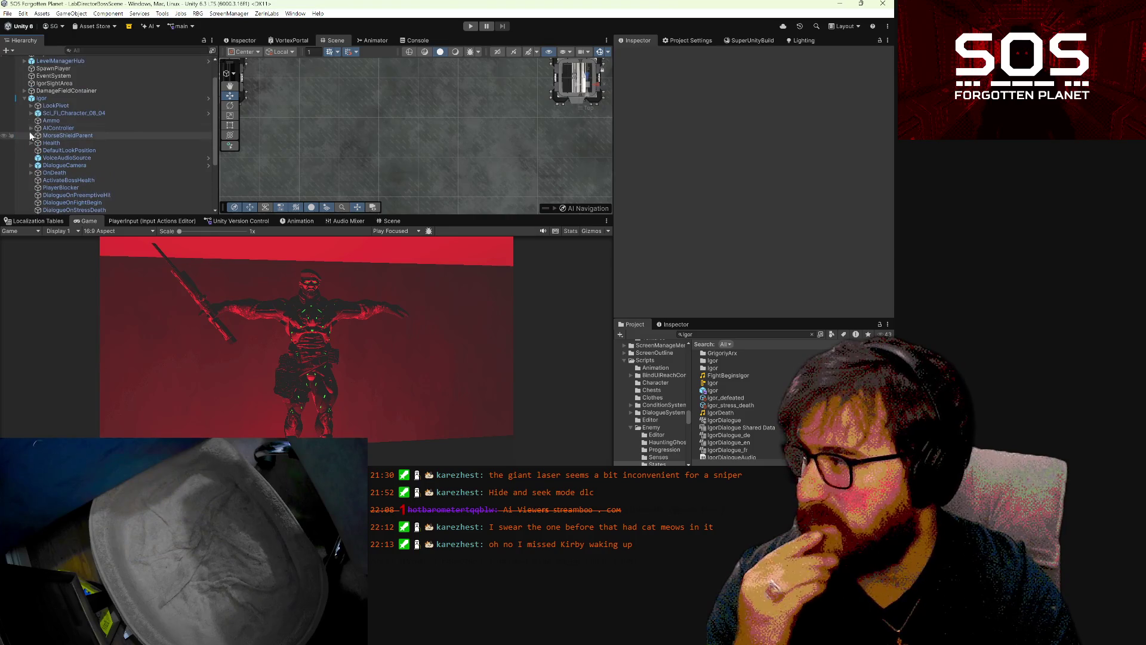
{"action": "left_click", "coordinate": [31, 128]}
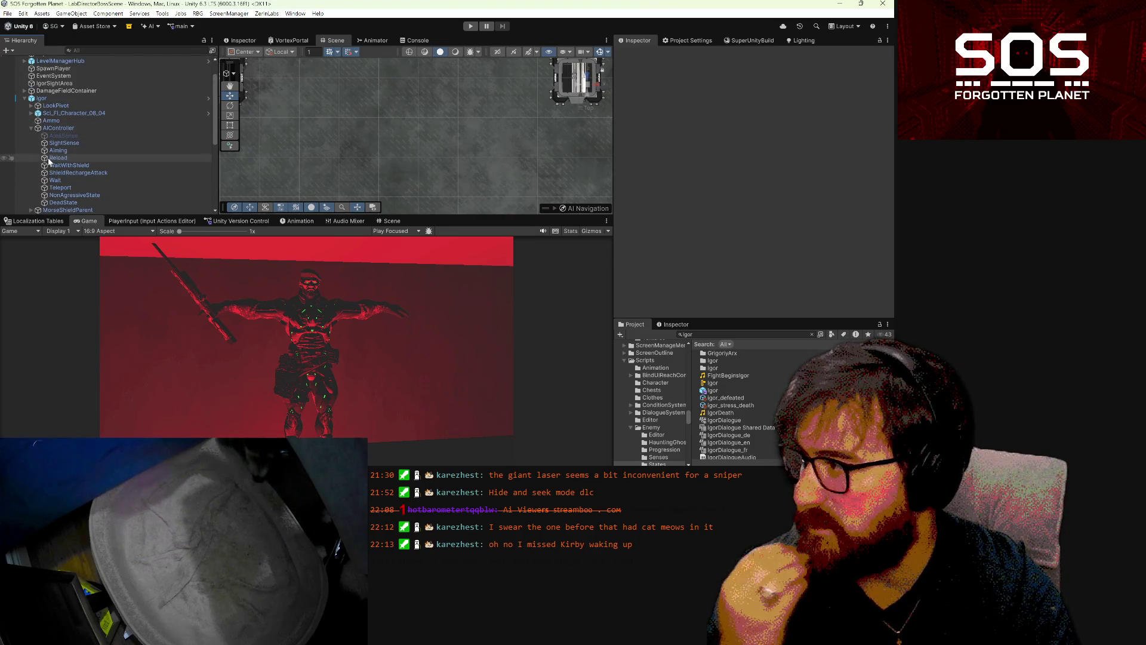
{"action": "left_click", "coordinate": [58, 157]}
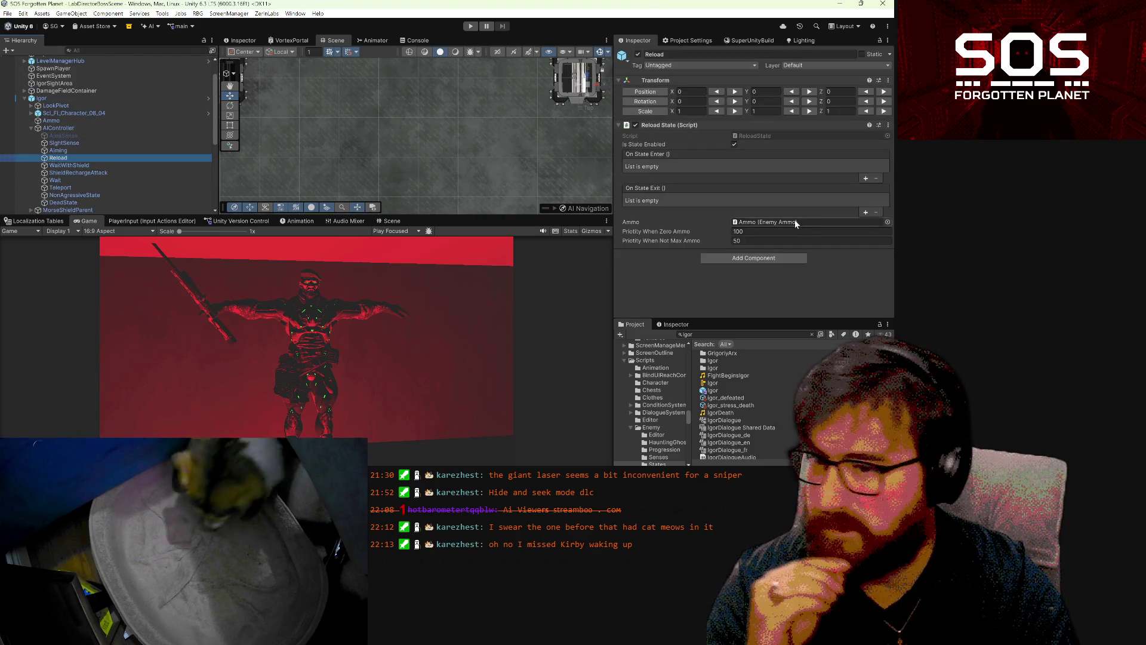
{"action": "left_click", "coordinate": [59, 151]}
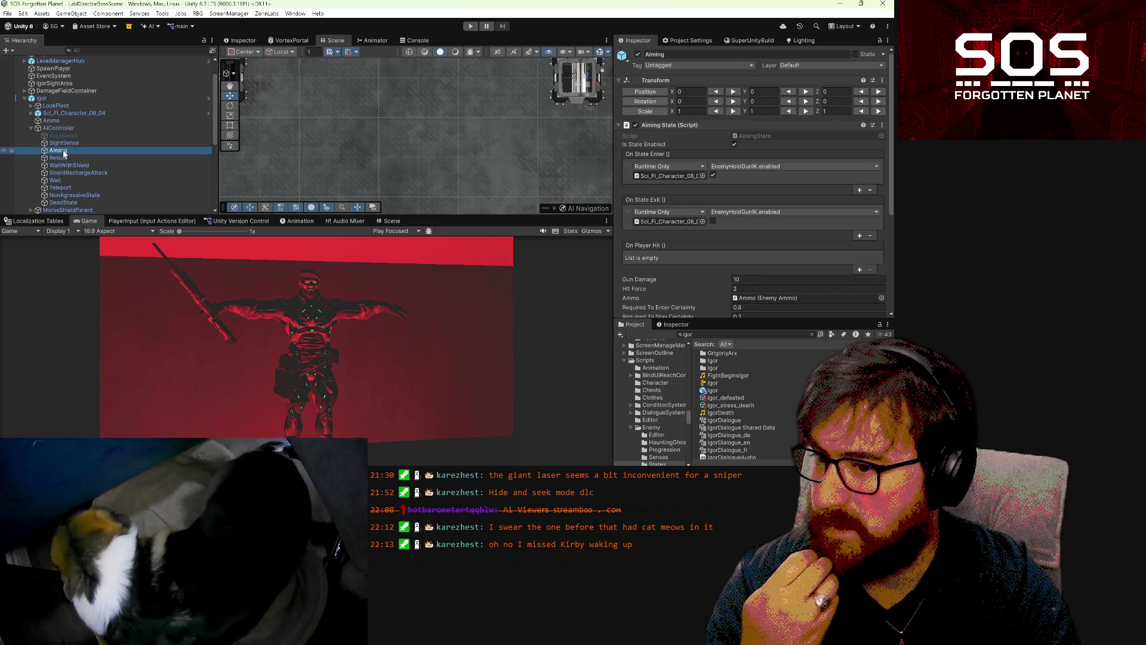
{"action": "left_click", "coordinate": [68, 187]}
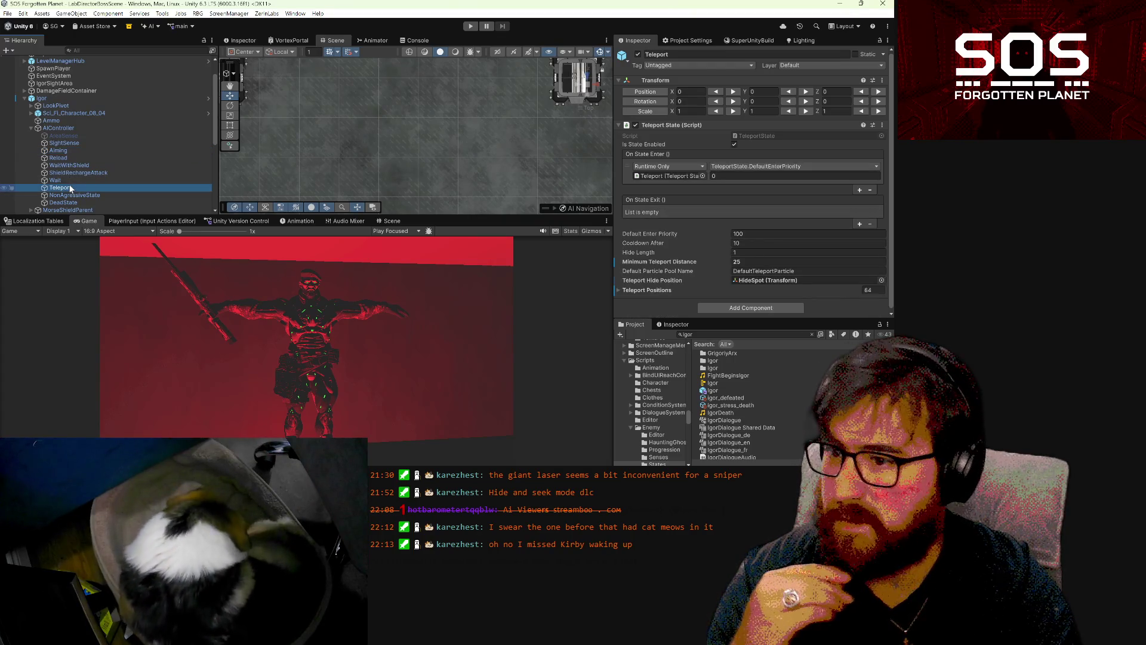
{"action": "left_click", "coordinate": [74, 174]}
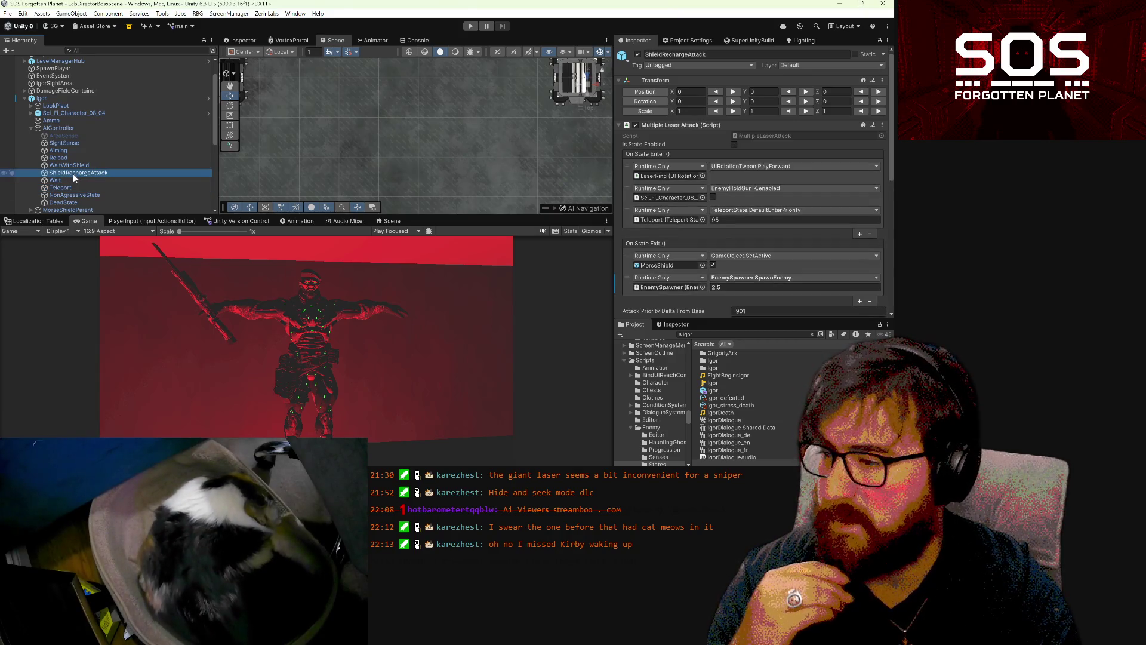
{"action": "left_click", "coordinate": [70, 181]}
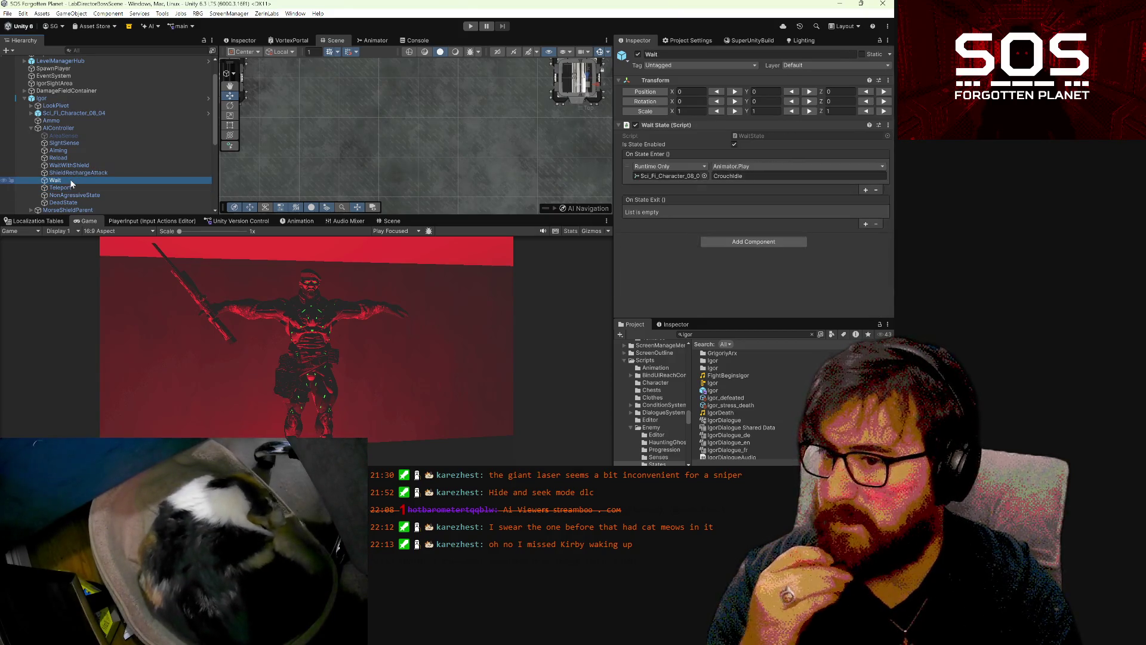
{"action": "left_click", "coordinate": [71, 195]}
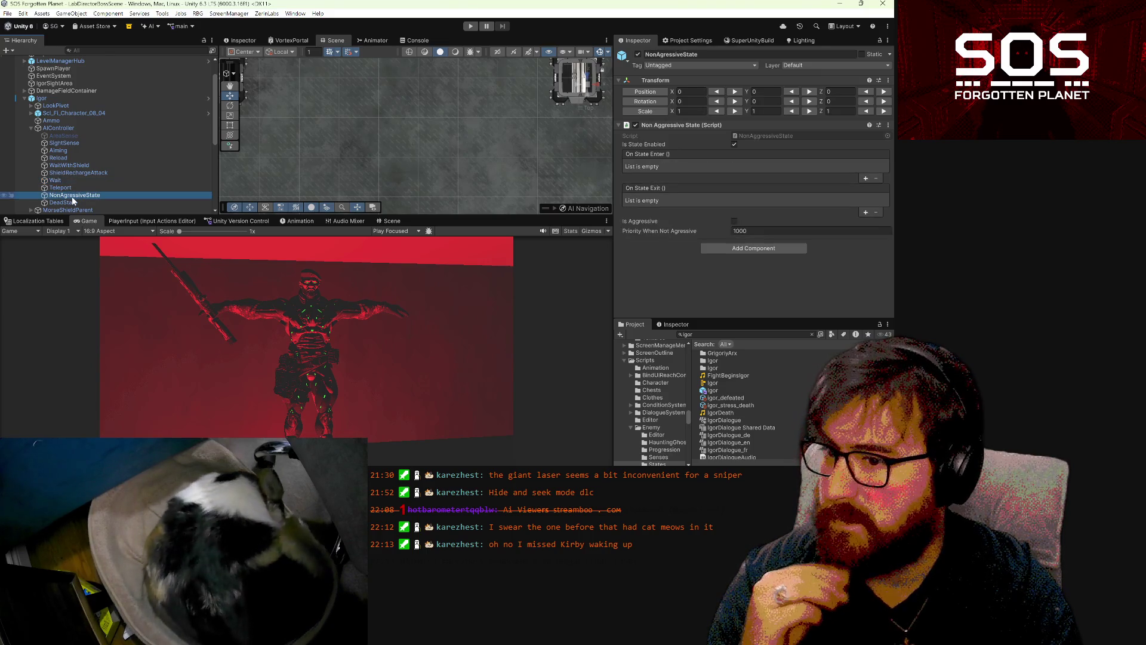
{"action": "left_click", "coordinate": [78, 173]}
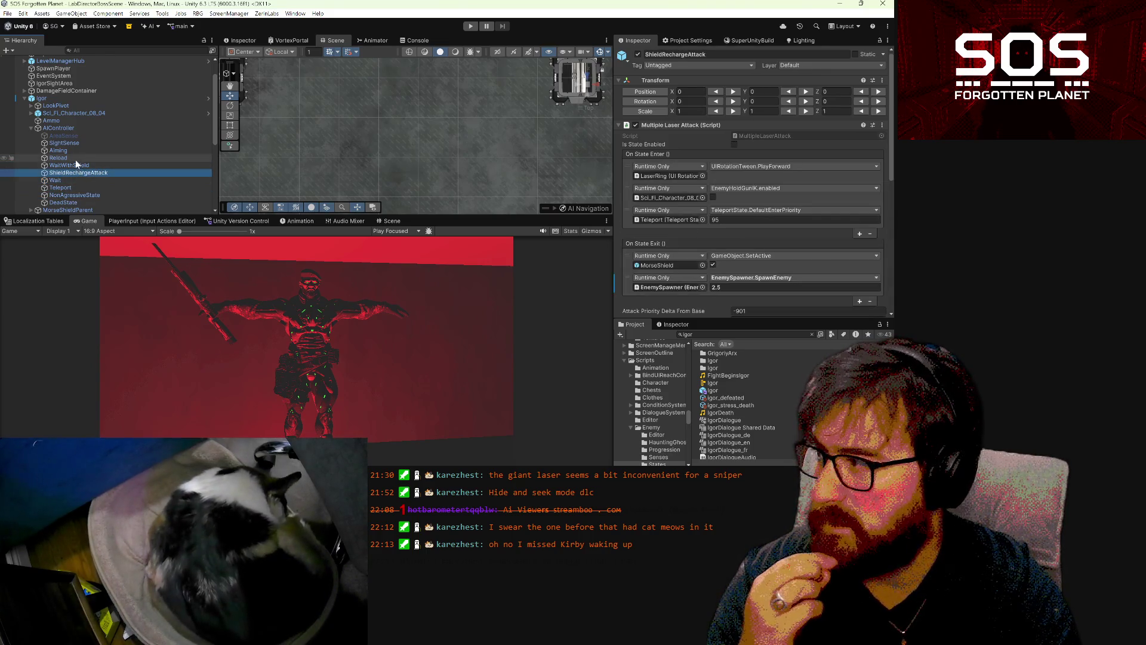
{"action": "left_click", "coordinate": [73, 158]}
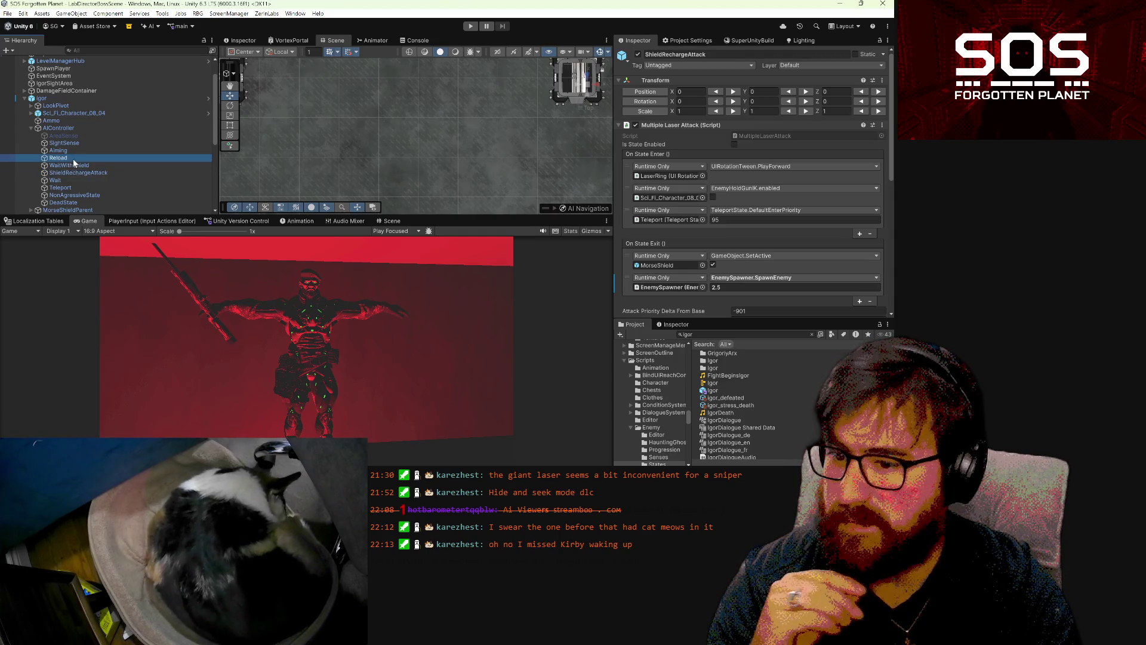
{"action": "left_click", "coordinate": [76, 150]}
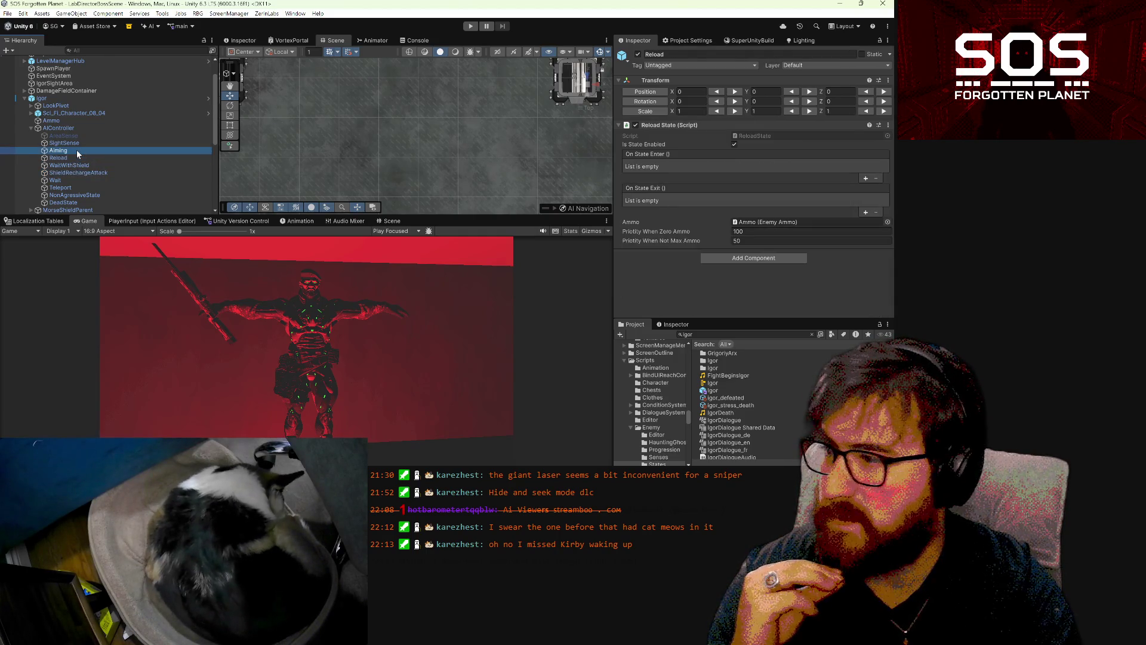
{"action": "scroll", "coordinate": [73, 149], "scroll_direction": "down", "scroll_amount": 3}
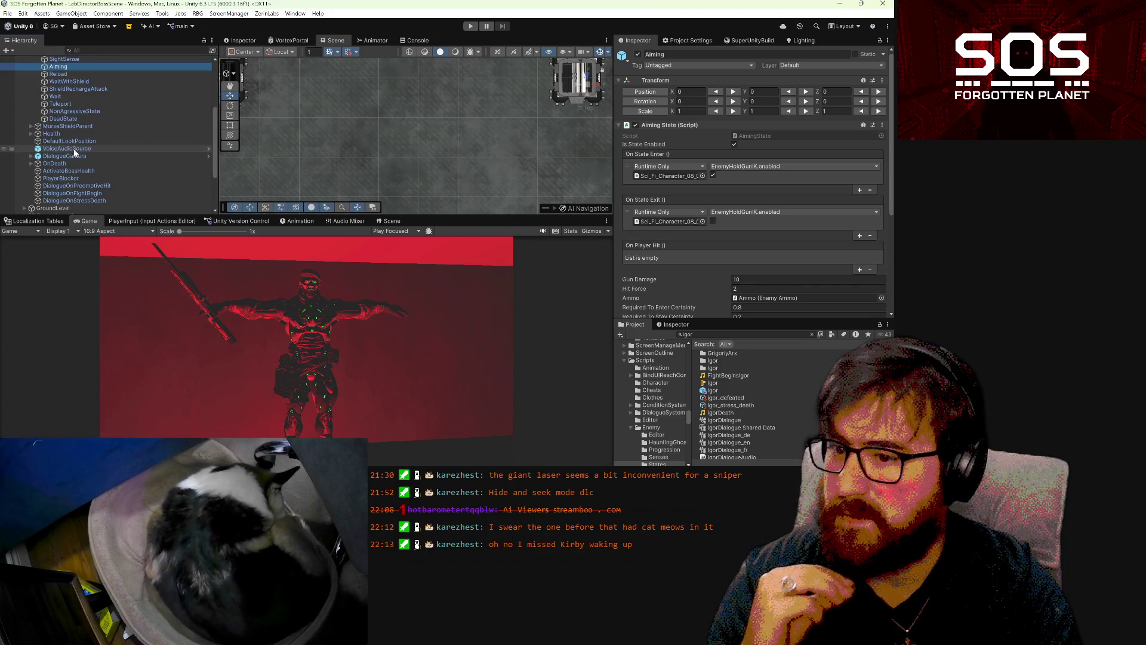
{"action": "scroll", "coordinate": [76, 176], "scroll_direction": "up", "scroll_amount": 1}
{"action": "scroll", "coordinate": [76, 177], "scroll_direction": "up", "scroll_amount": 1}
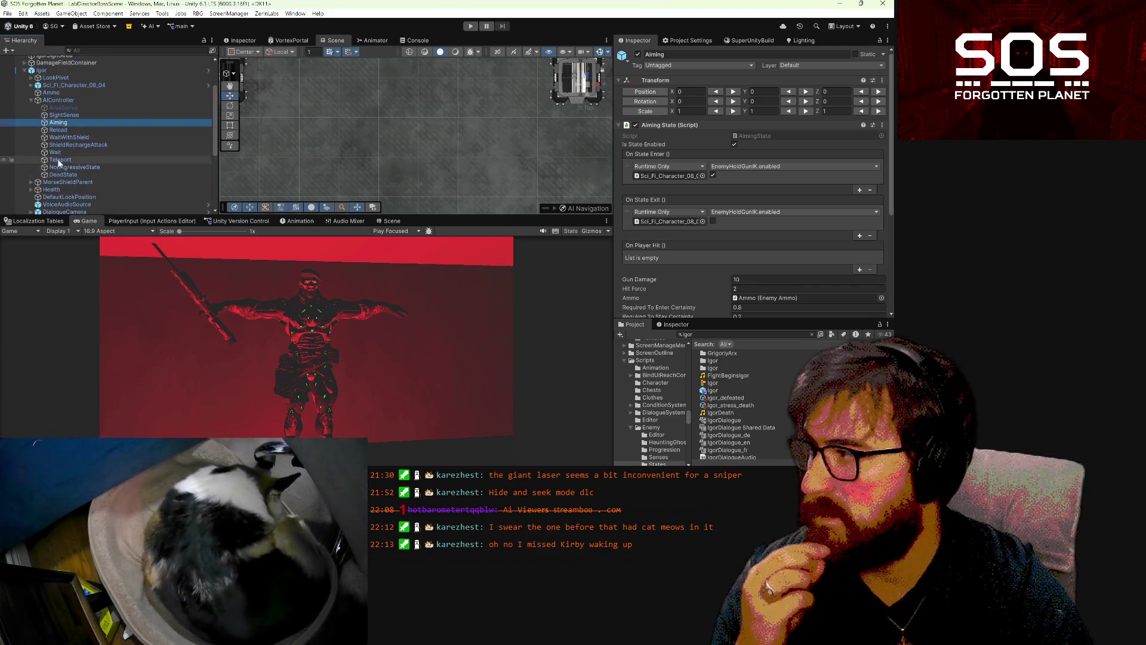
{"action": "left_click", "coordinate": [56, 160]}
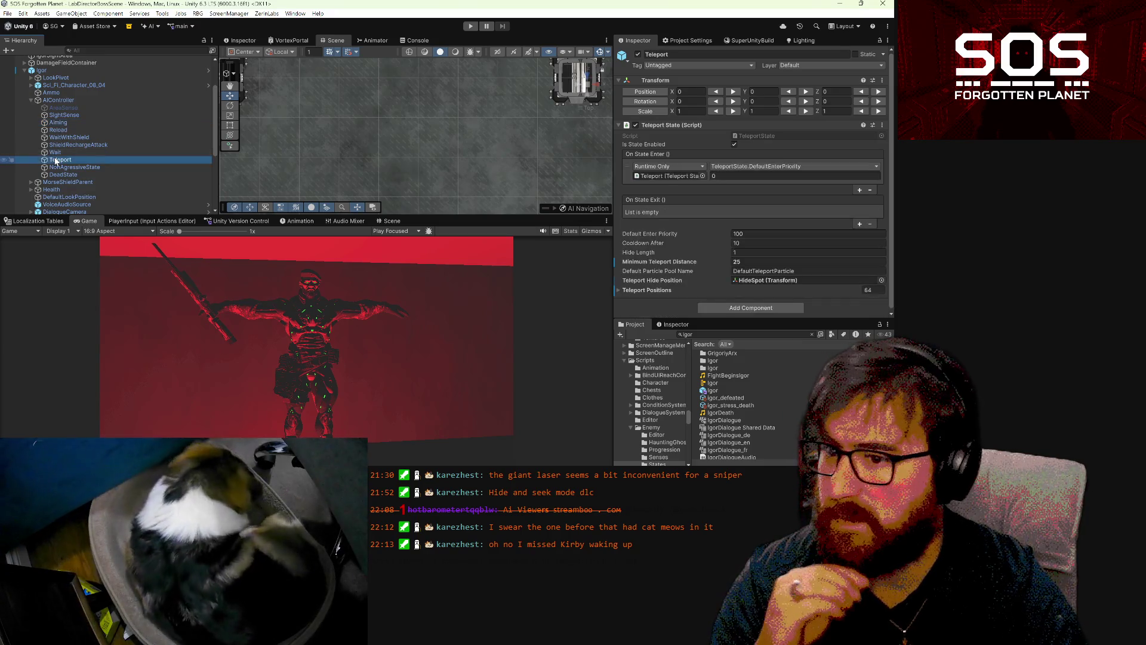
{"action": "left_click", "coordinate": [63, 145]}
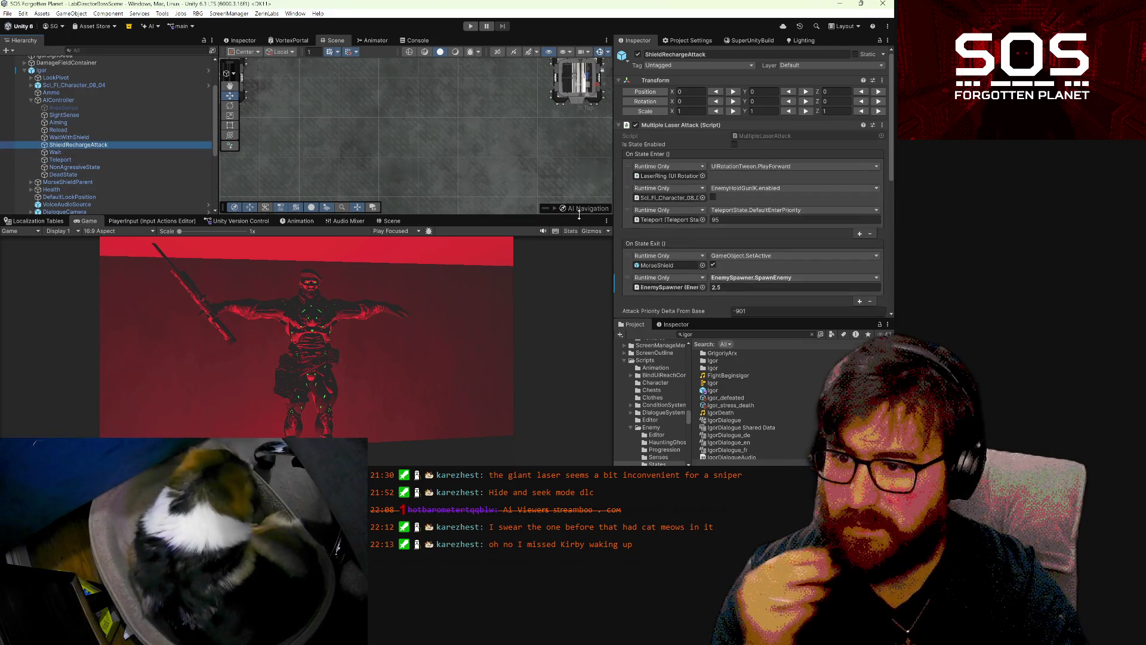
{"action": "left_click", "coordinate": [629, 281]}
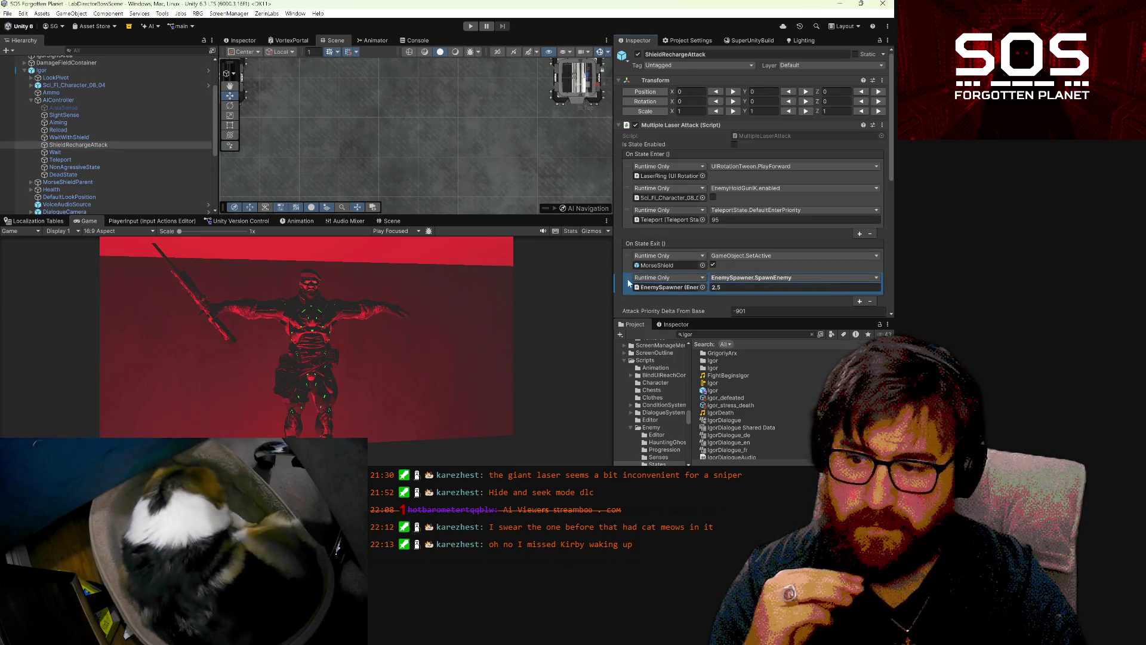
- Copy ShieldRechargeAttack's On State Exit events onto Teleport, then remove the MorseShield SetActive entry
{"action": "right_click", "coordinate": [646, 241]}
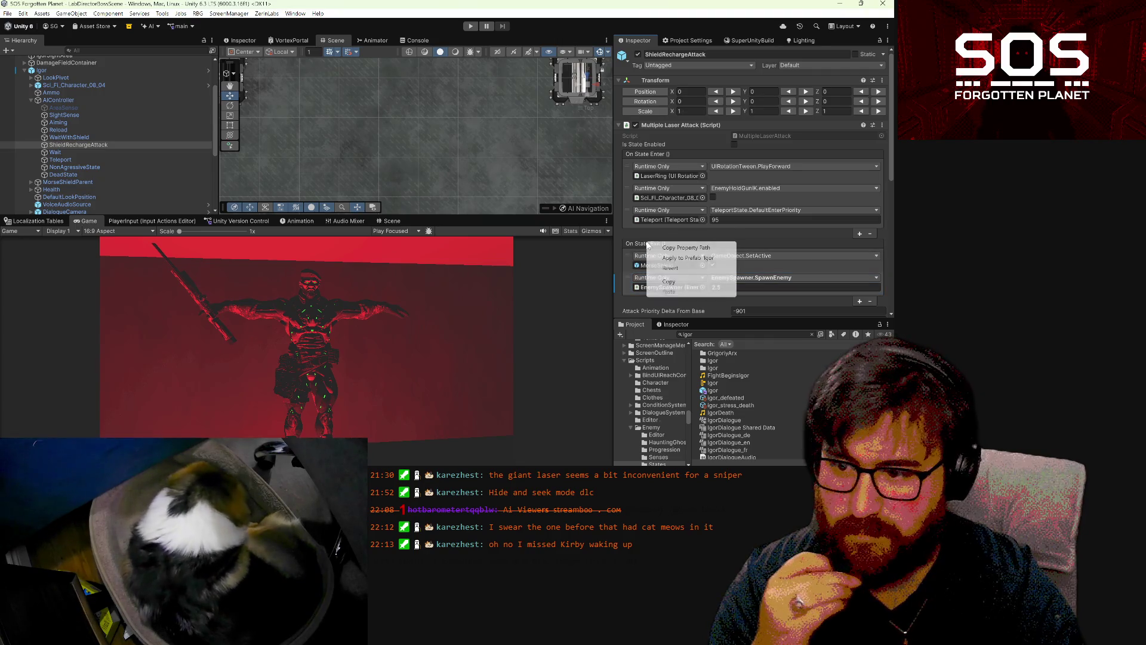
{"action": "left_click", "coordinate": [670, 281]}
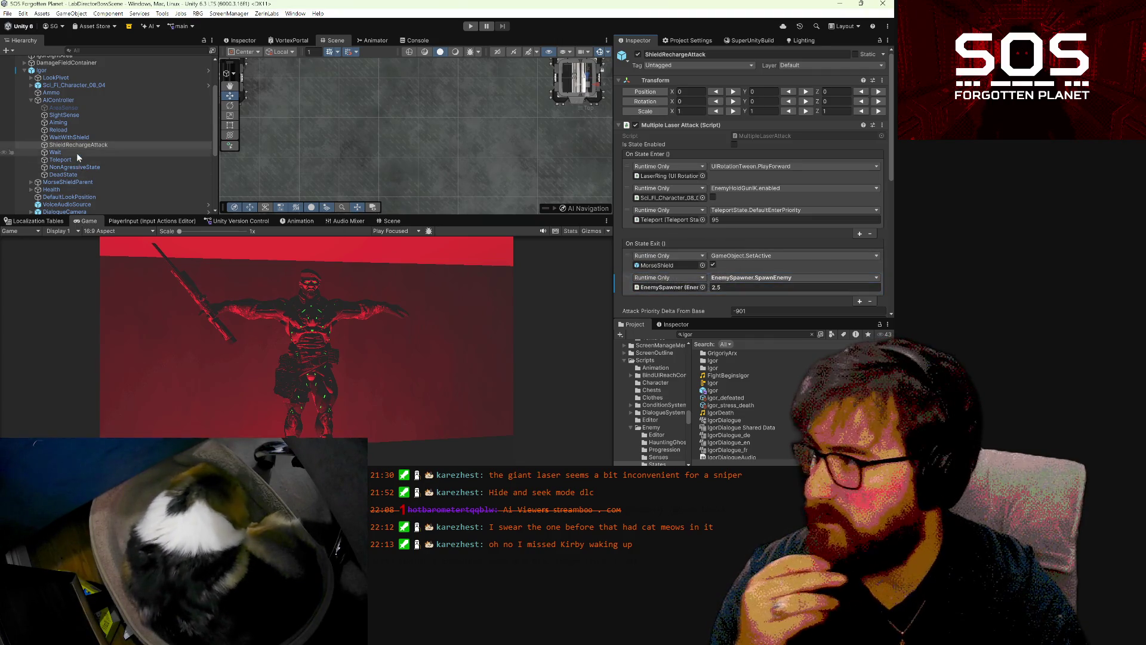
{"action": "left_click", "coordinate": [83, 161]}
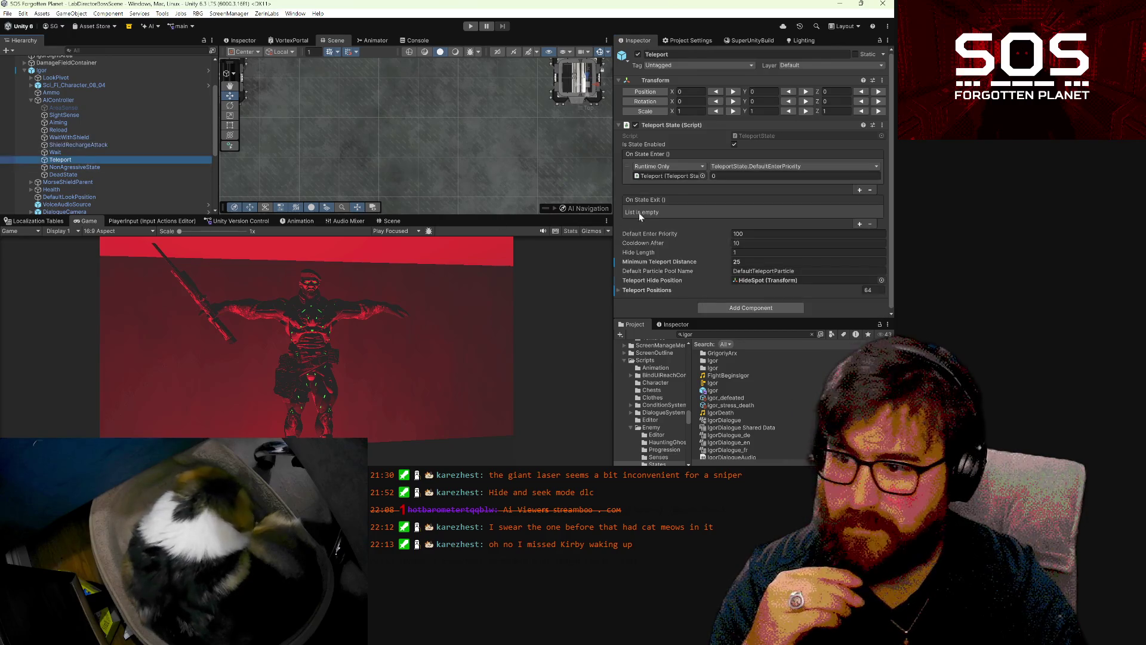
{"action": "right_click", "coordinate": [654, 199]}
{"action": "left_click", "coordinate": [695, 239]}
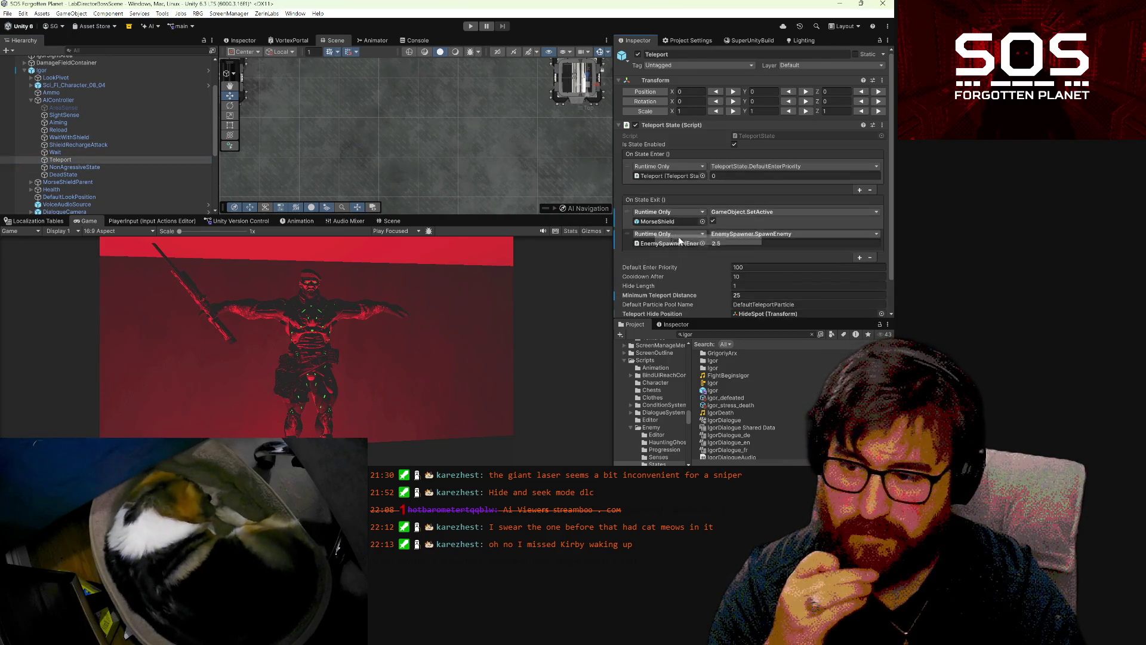
{"action": "left_click", "coordinate": [697, 225]}
{"action": "left_click", "coordinate": [870, 257]}
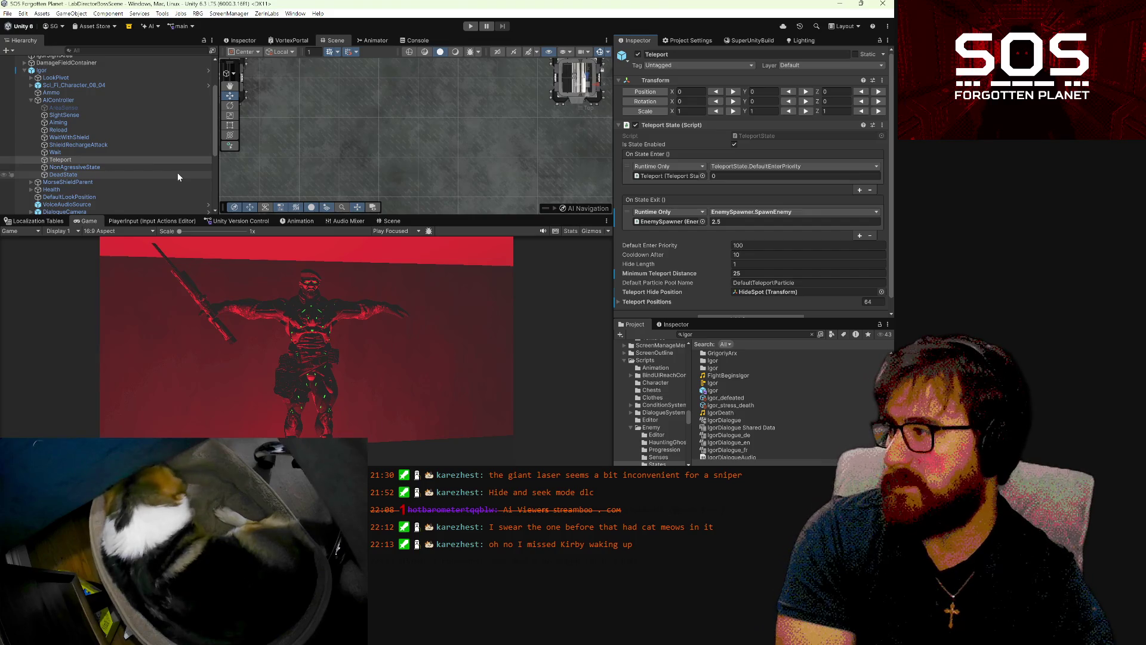
- Review ShieldRechargeAttack, then scroll through all Aiming state fields before starting the game again
{"action": "left_click", "coordinate": [162, 146]}
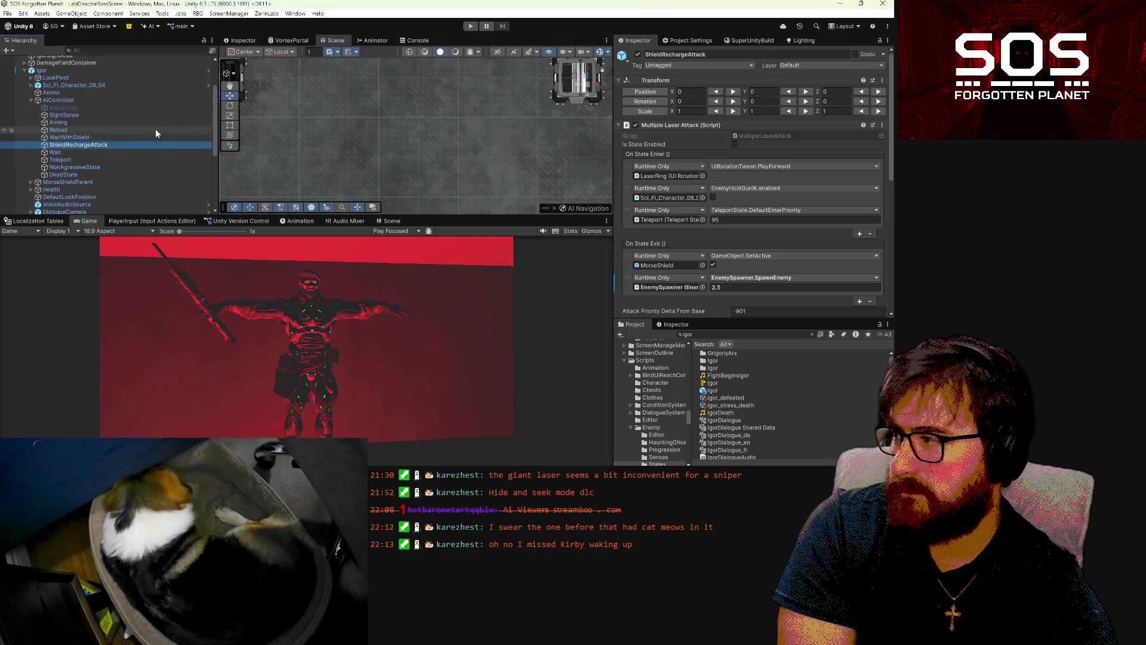
{"action": "left_click", "coordinate": [155, 123]}
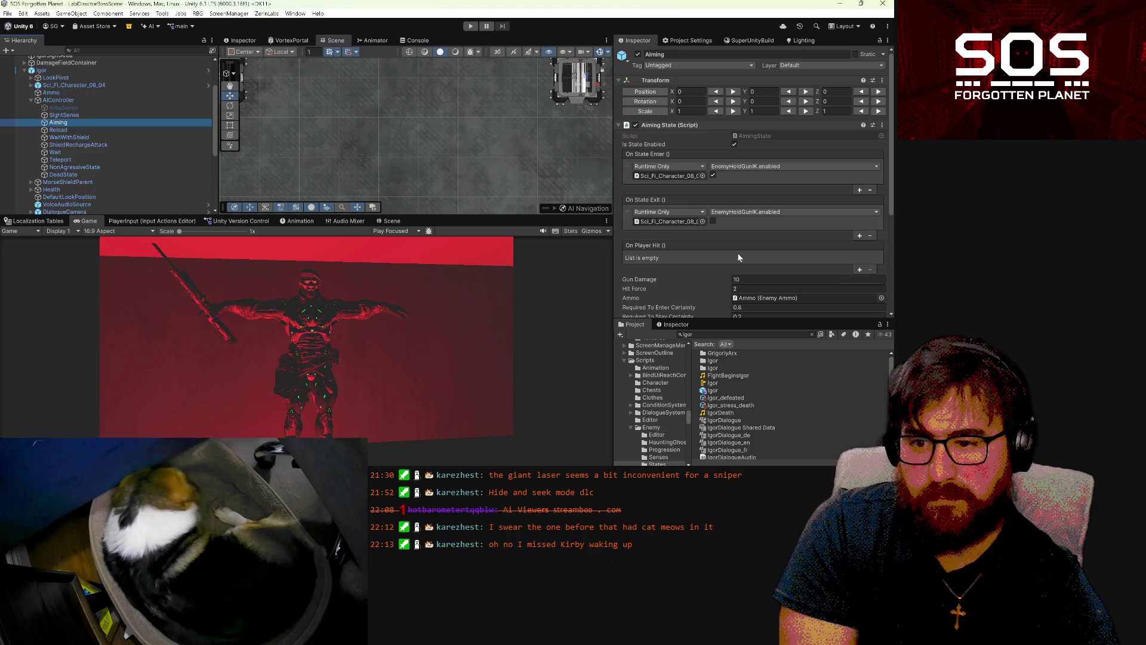
{"action": "scroll", "coordinate": [755, 213], "scroll_direction": "down", "scroll_amount": 2}
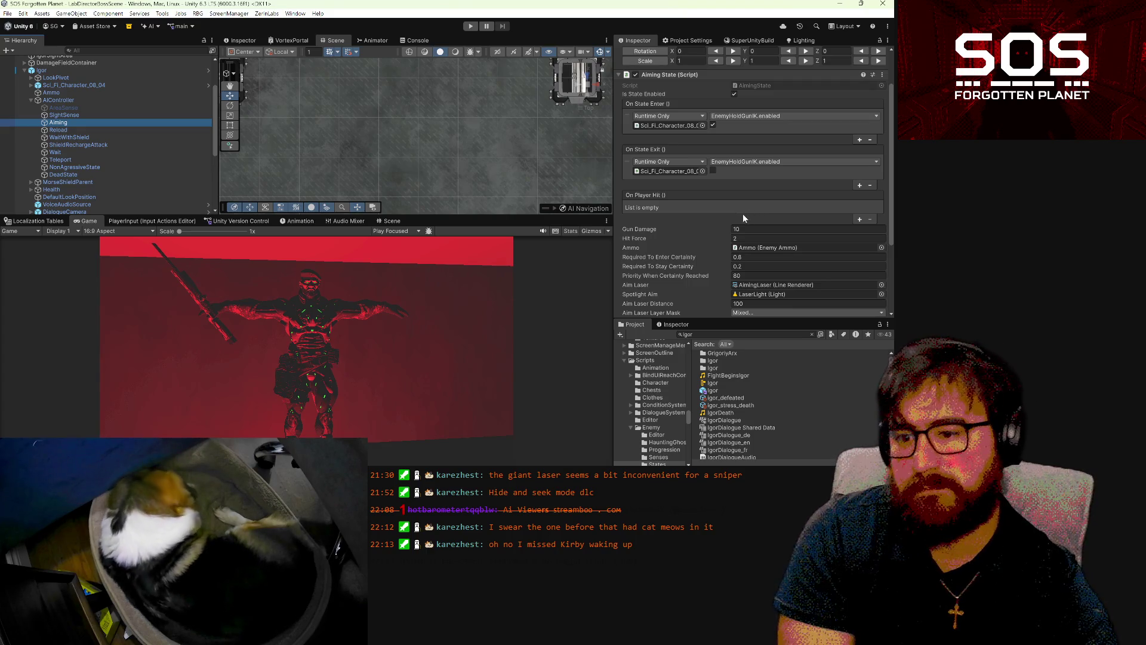
{"action": "scroll", "coordinate": [743, 213], "scroll_direction": "down", "scroll_amount": 2}
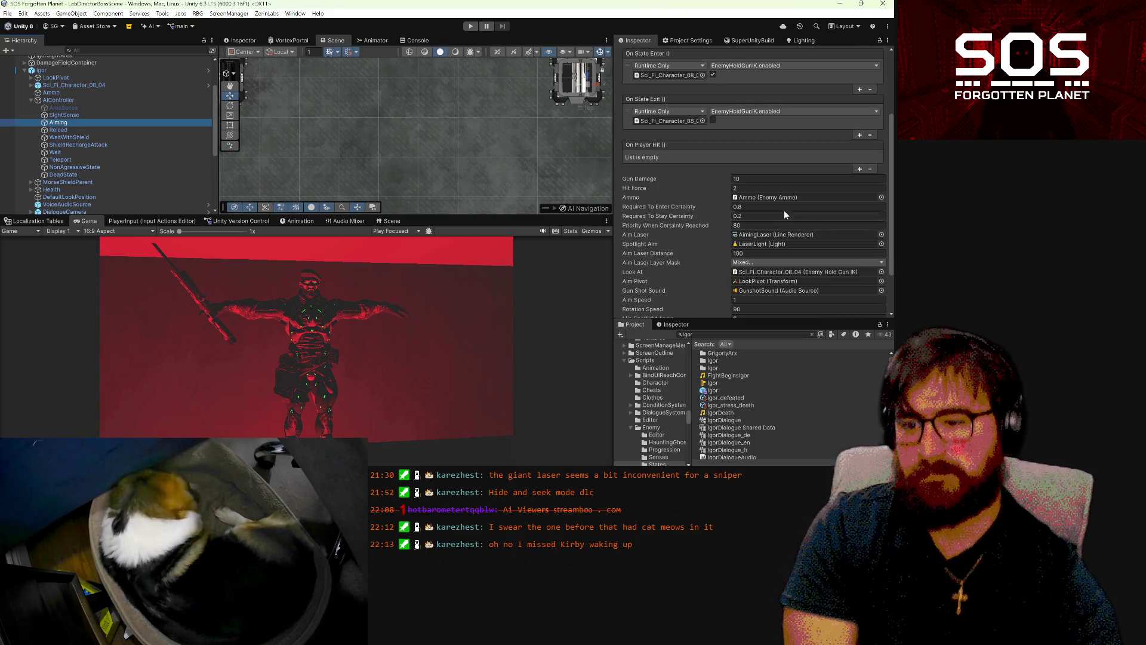
{"action": "scroll", "coordinate": [783, 160], "scroll_direction": "down", "scroll_amount": 2}
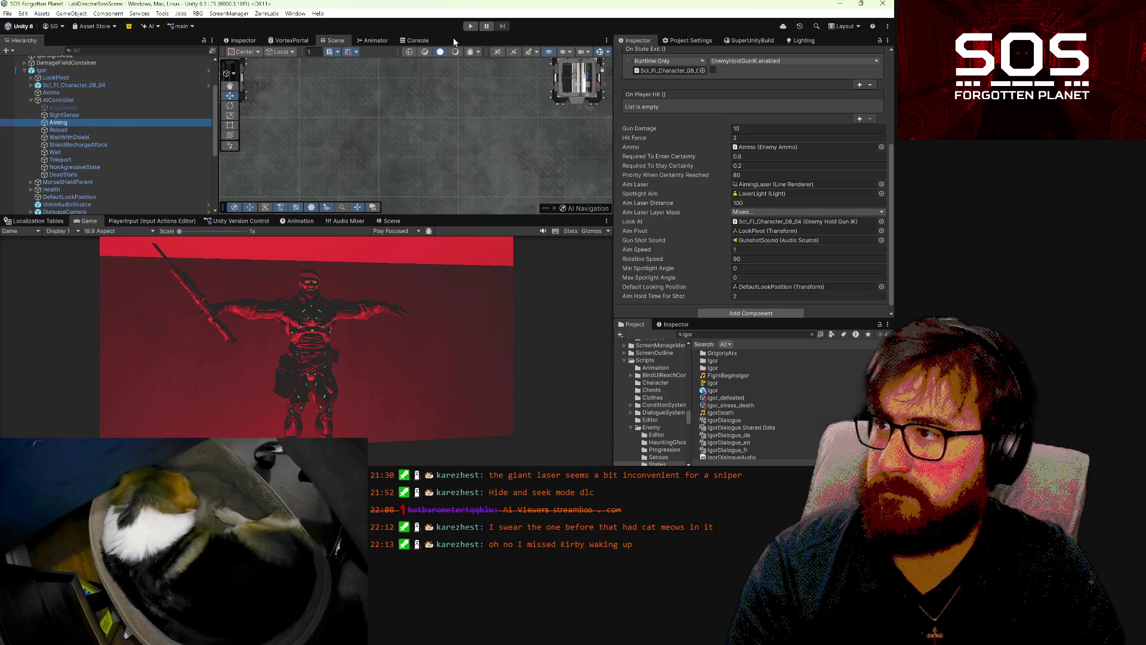
{"action": "left_click", "coordinate": [468, 28]}
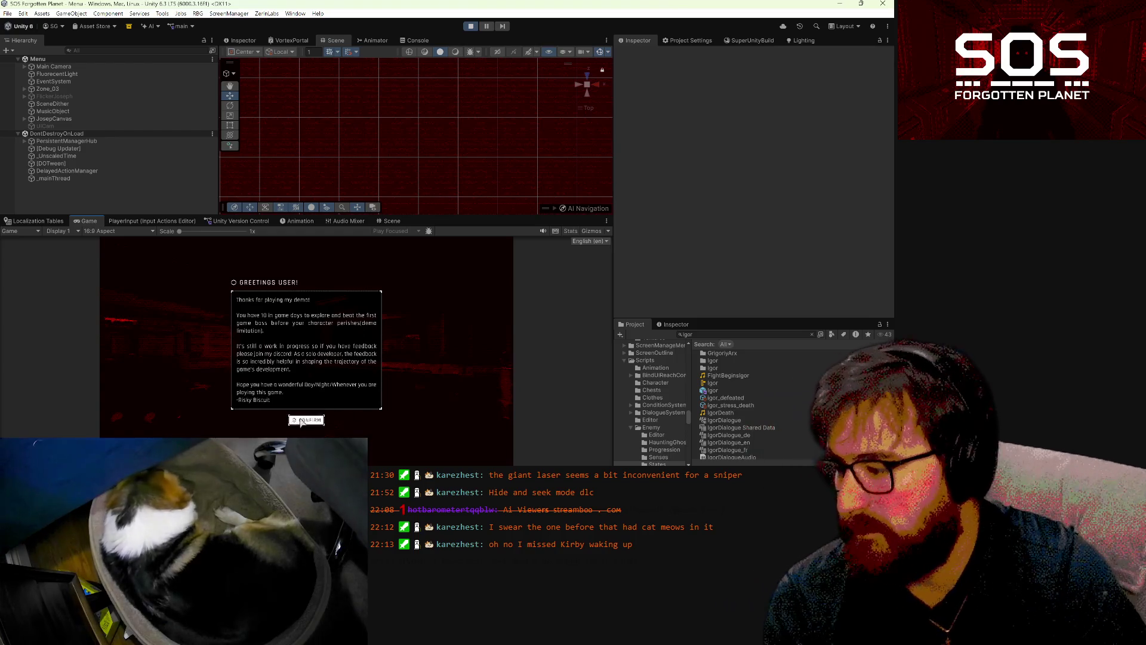
- Load save Slot 1 and advance through the boss cutscene dialogue into gameplay
{"action": "left_click", "coordinate": [292, 411]}
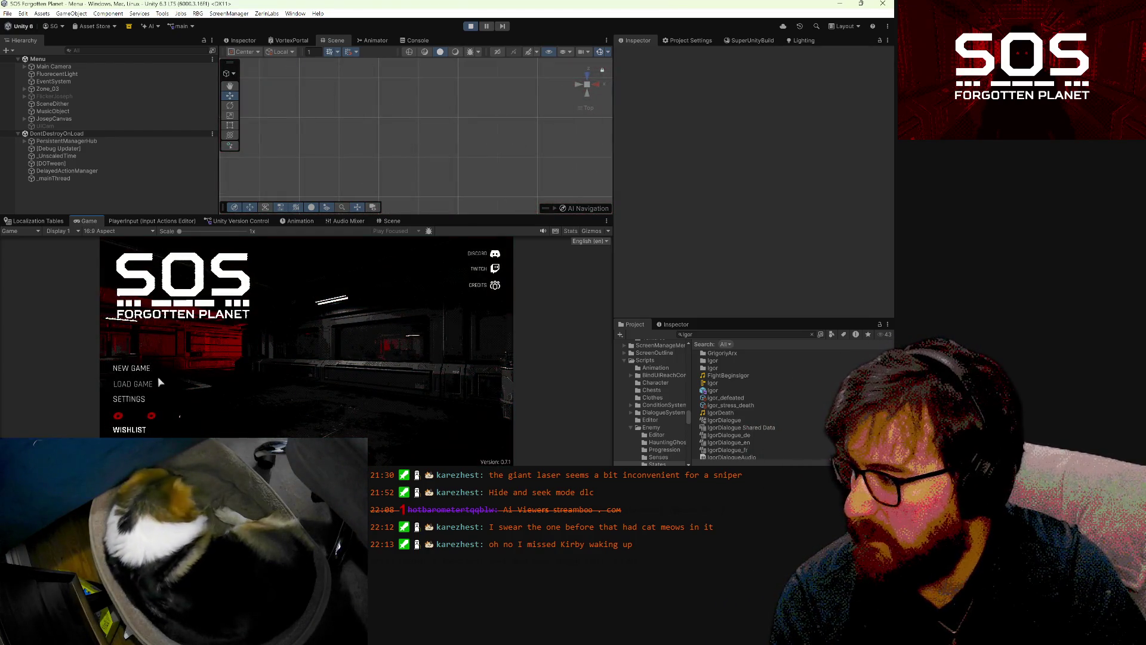
{"action": "key", "text": "Return"}
{"action": "left_click", "coordinate": [347, 280]}
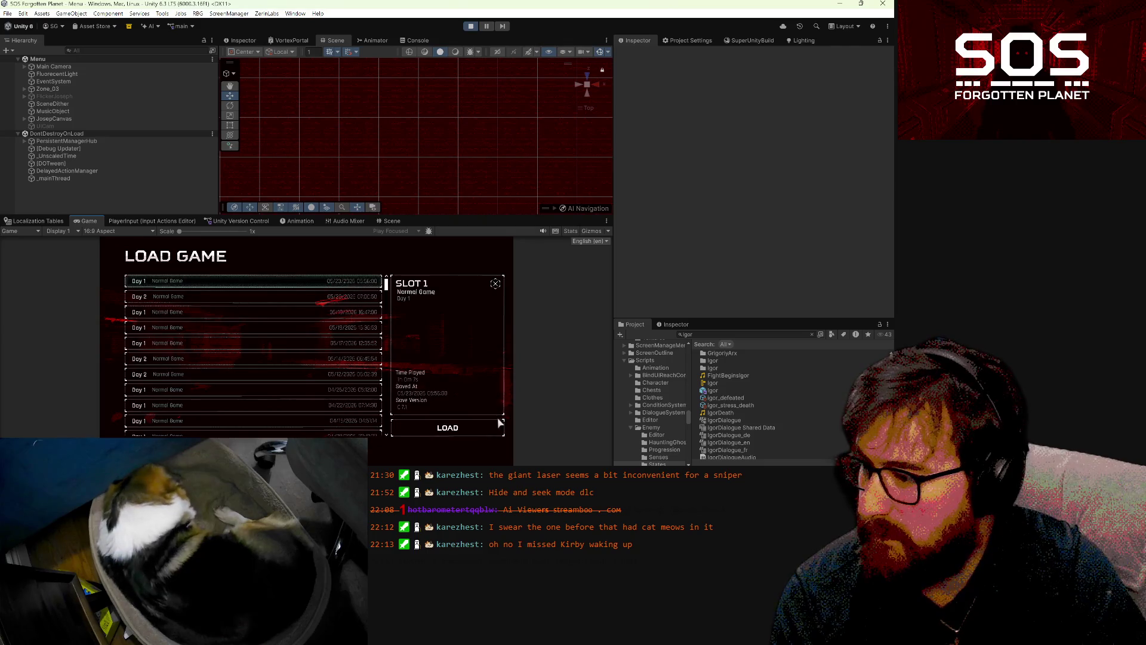
{"action": "left_click", "coordinate": [472, 422]}
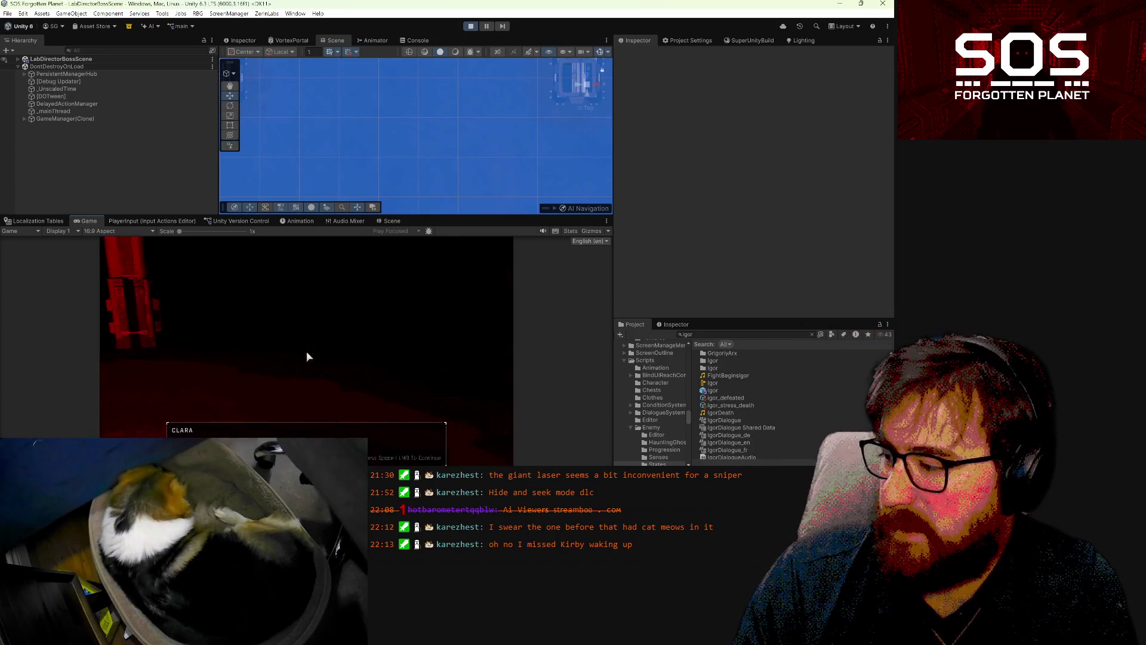
{"action": "left_click", "coordinate": [306, 357]}
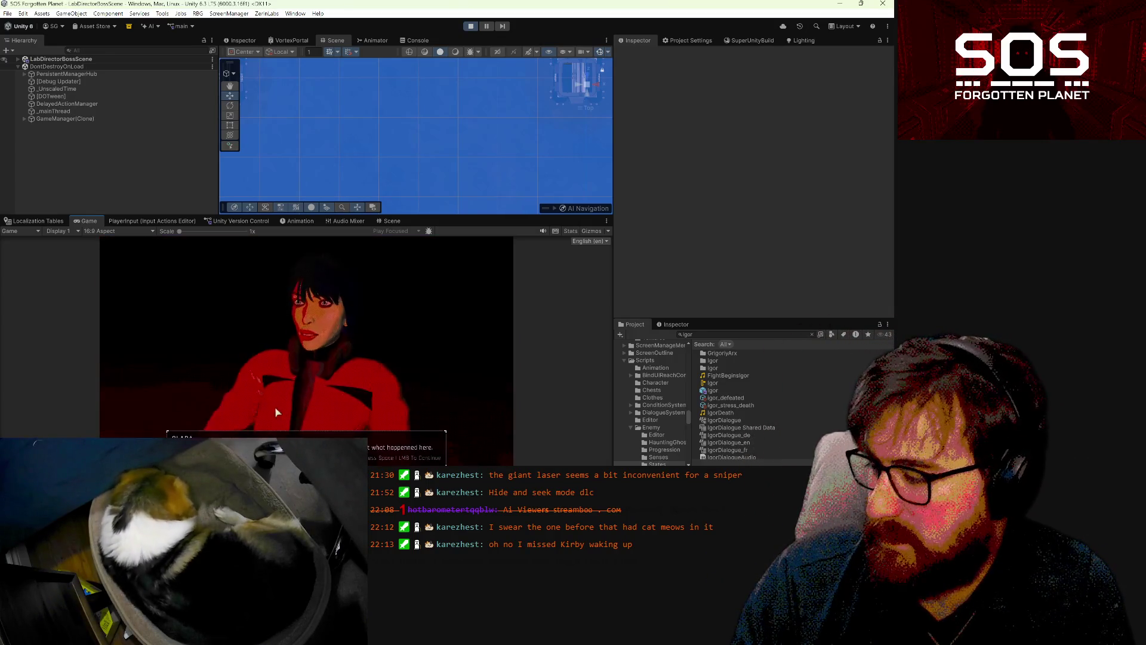
{"action": "key", "text": "space"}
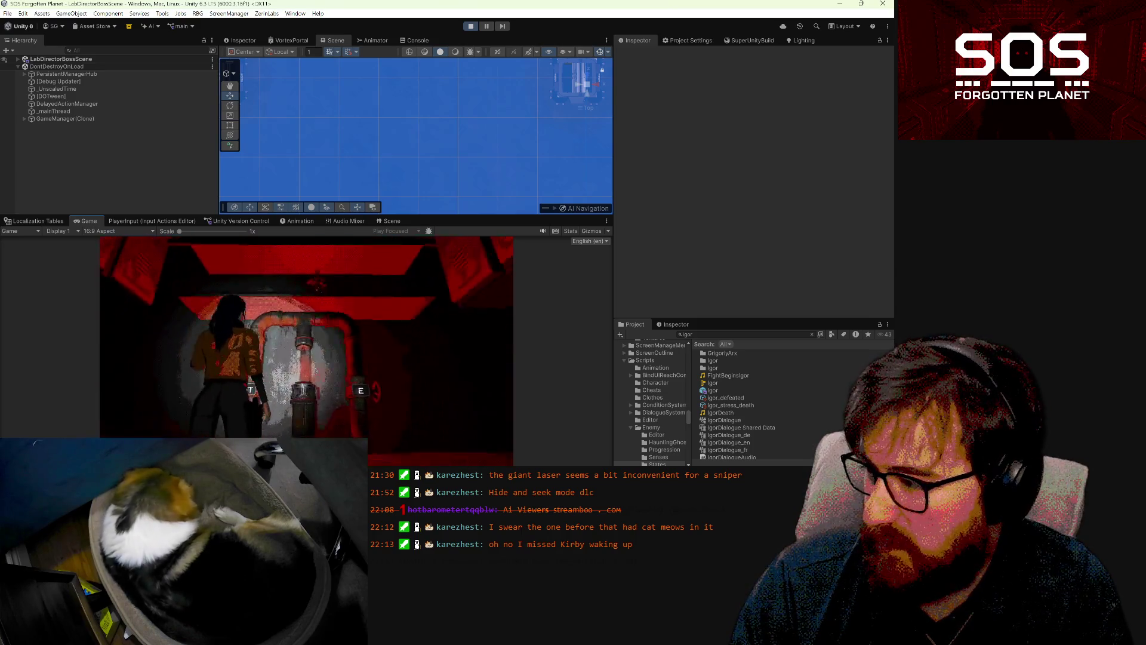
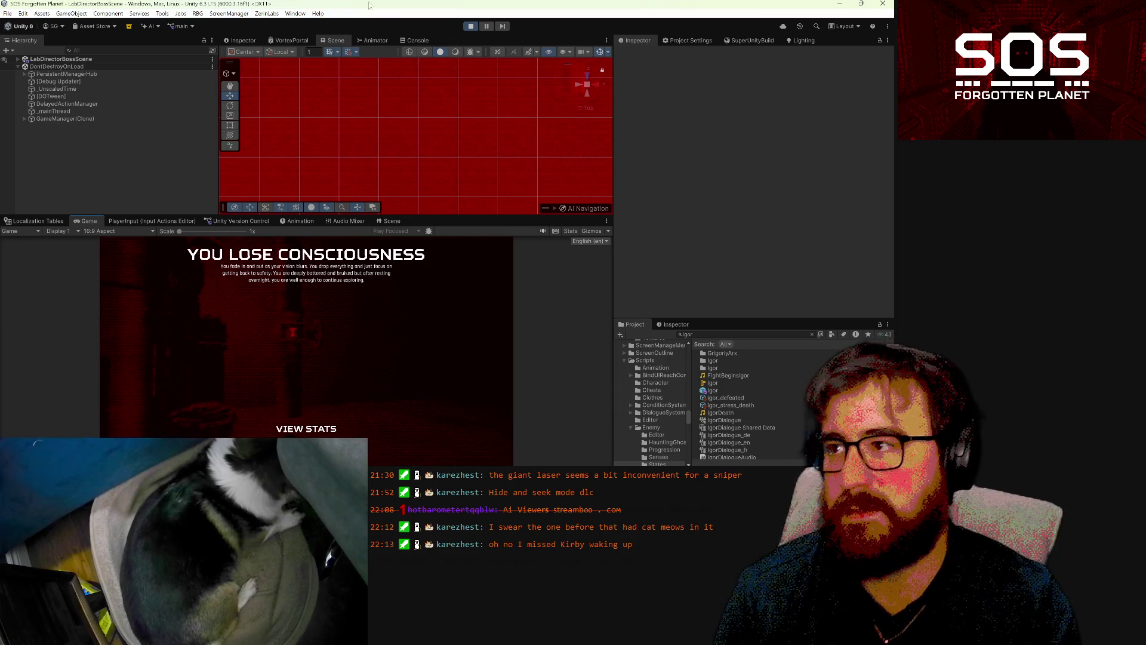
- Stop Play mode and bring the LabDirectorBossScene up in the lower Scene view
{"action": "left_click", "coordinate": [469, 26]}
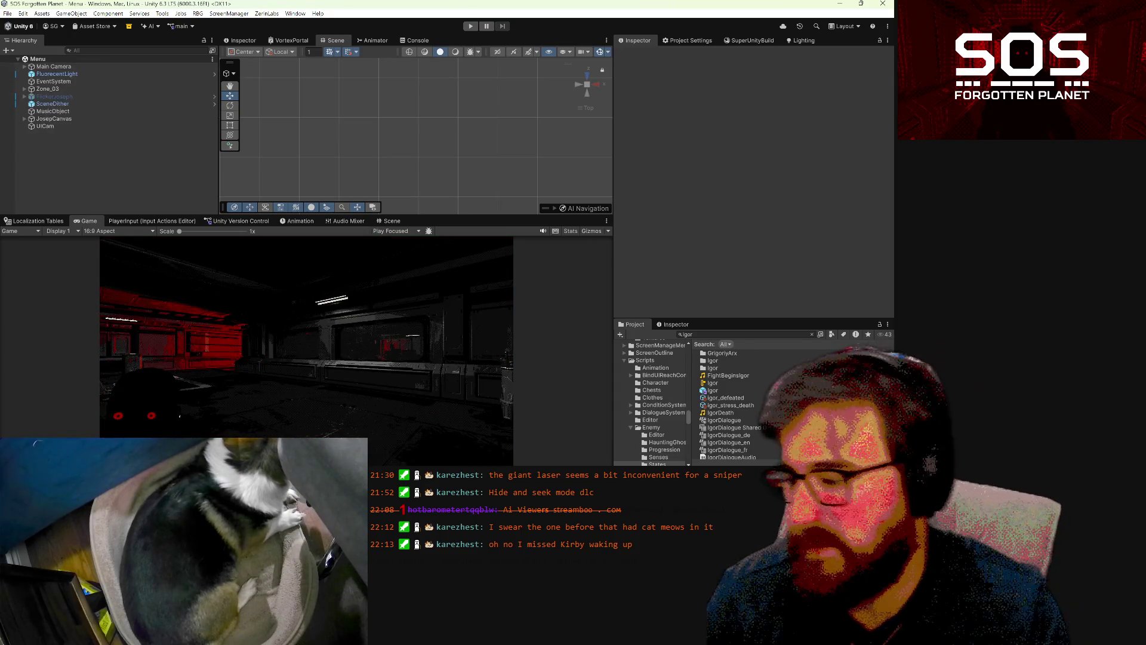
{"action": "mouse_move", "coordinate": [366, 472]}
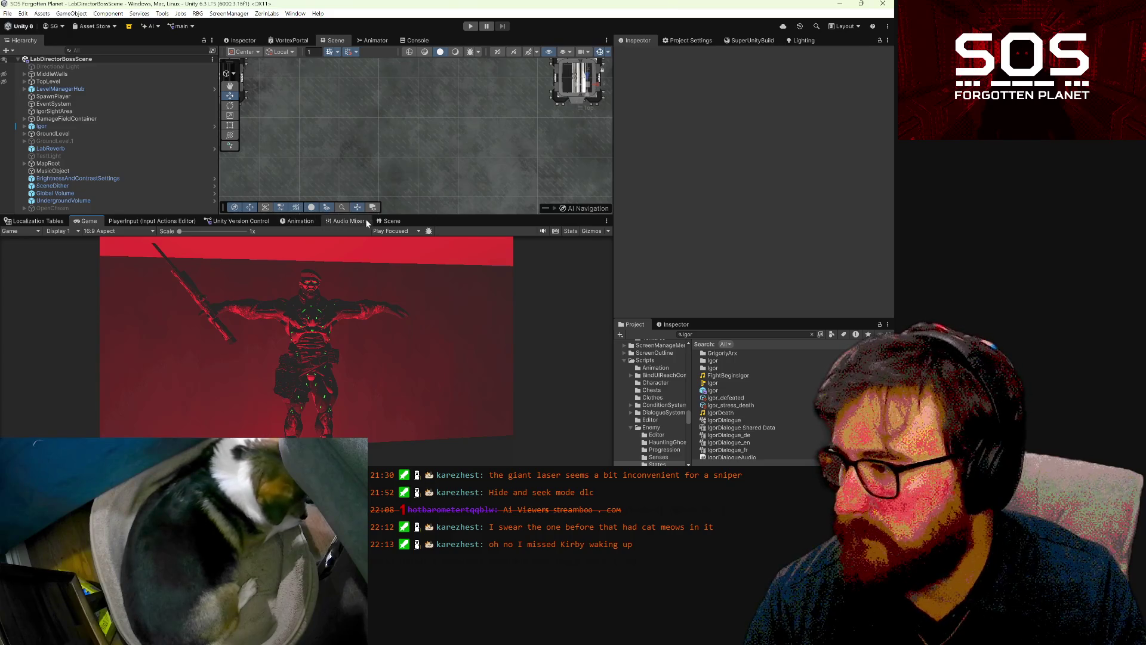
{"action": "left_click", "coordinate": [387, 221]}
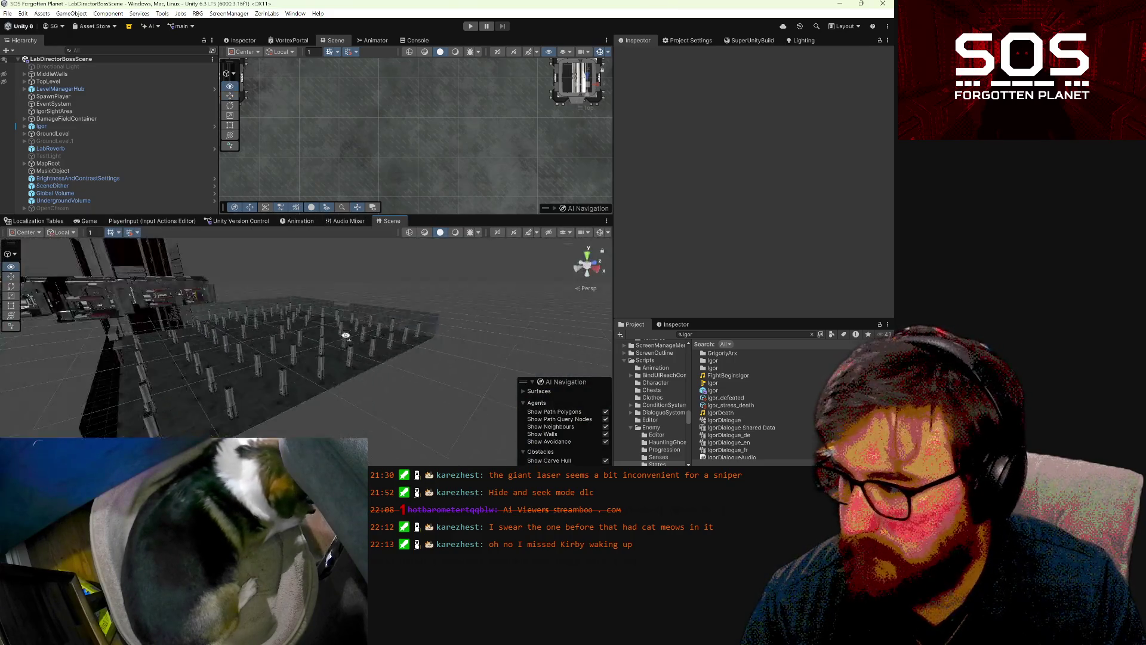
- Fly the scene camera into the arena and tilt it down over the rows of pillars
{"action": "key", "text": "w"}
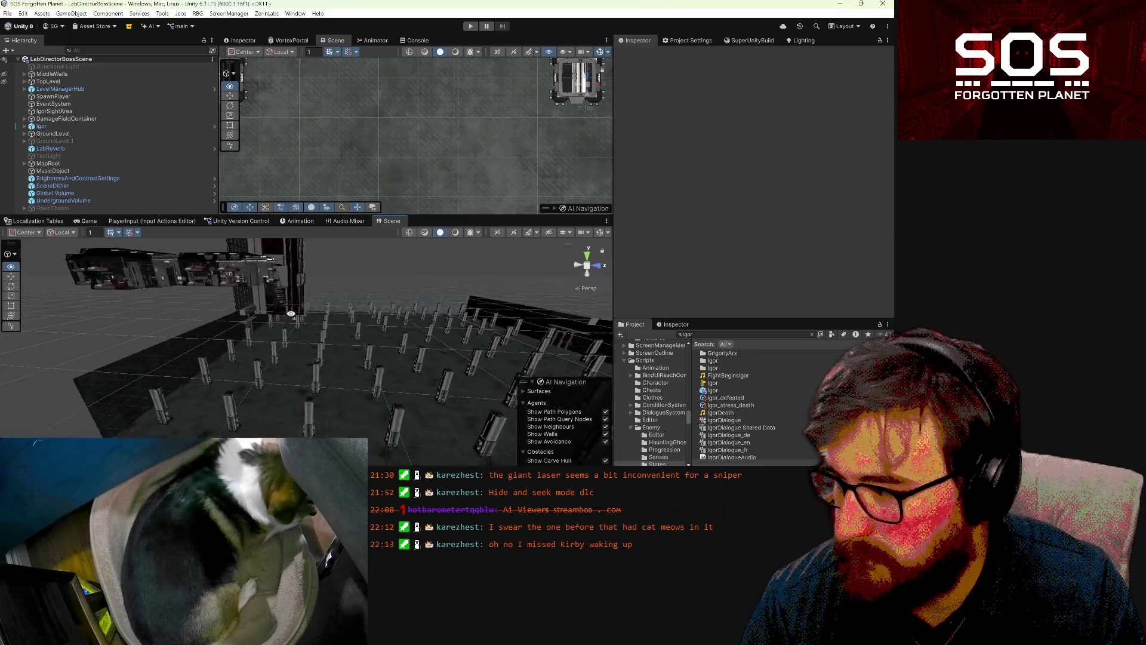
{"action": "mouse_move", "coordinate": [291, 304]}
{"action": "left_mouse_down"}
{"action": "mouse_move", "coordinate": [256, 314]}
{"action": "mouse_move", "coordinate": [252, 278]}
{"action": "mouse_move", "coordinate": [173, 294]}
{"action": "mouse_move", "coordinate": [203, 296]}
{"action": "left_mouse_up"}
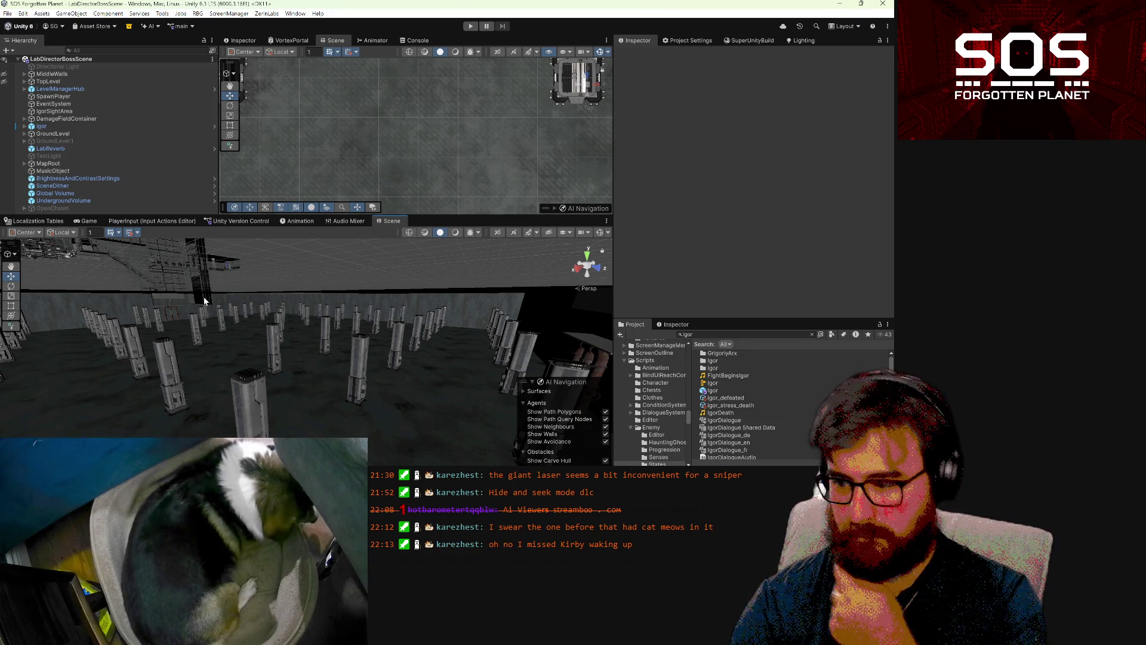
{"action": "mouse_move", "coordinate": [421, 434]}
{"action": "left_mouse_down"}
{"action": "mouse_move", "coordinate": [358, 387]}
{"action": "mouse_move", "coordinate": [437, 382]}
{"action": "left_mouse_up"}
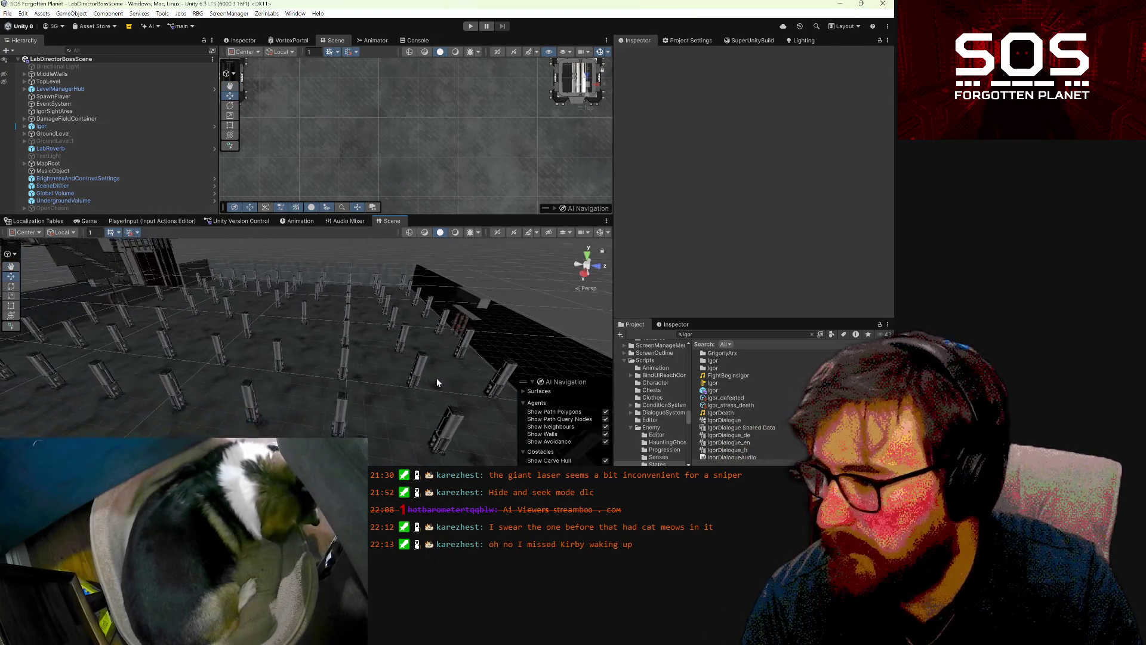
- Select HealingTotem.1 and follow its To Initiate reference to the InteractableFill object
{"action": "left_click", "coordinate": [456, 333]}
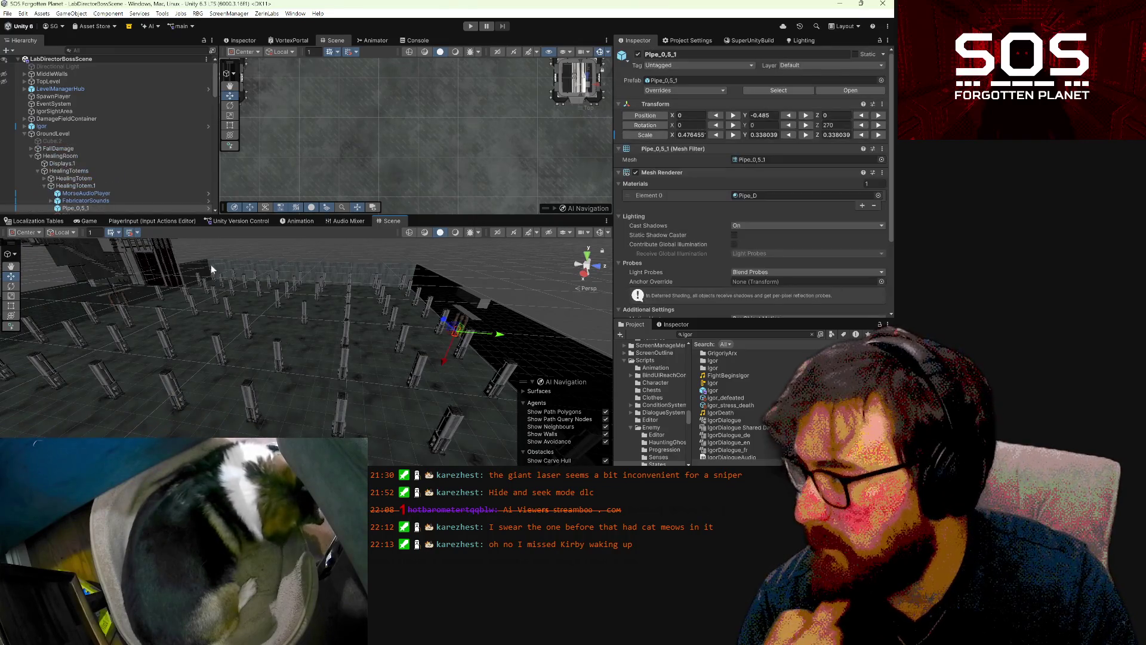
{"action": "left_click", "coordinate": [101, 186]}
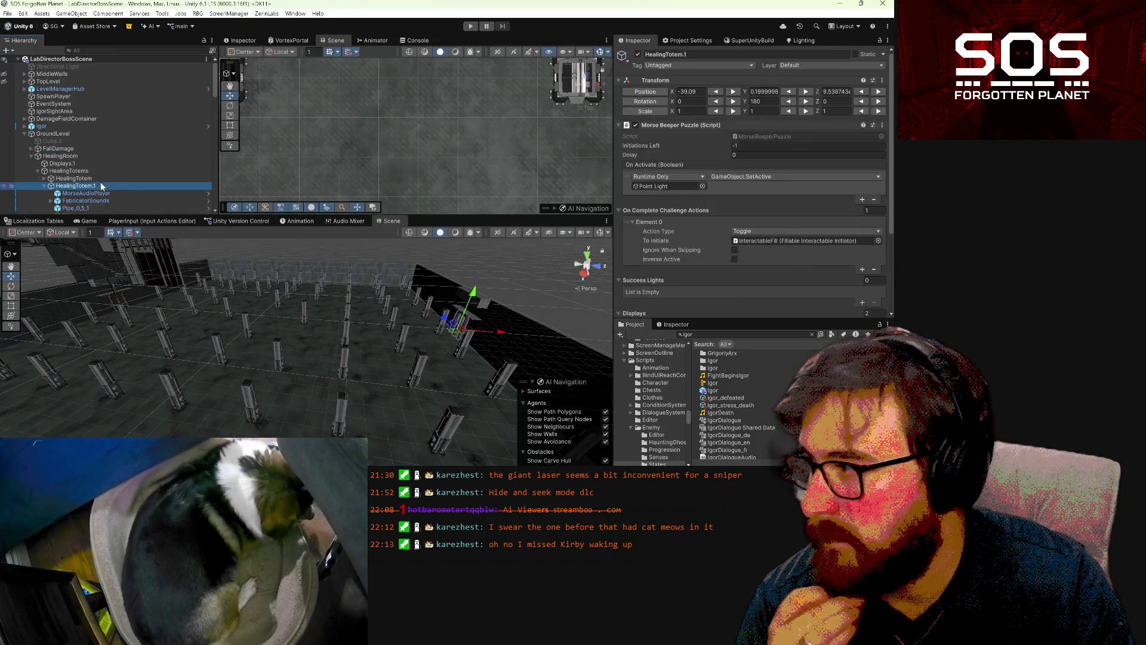
{"action": "scroll", "coordinate": [743, 205], "scroll_direction": "down", "scroll_amount": 2}
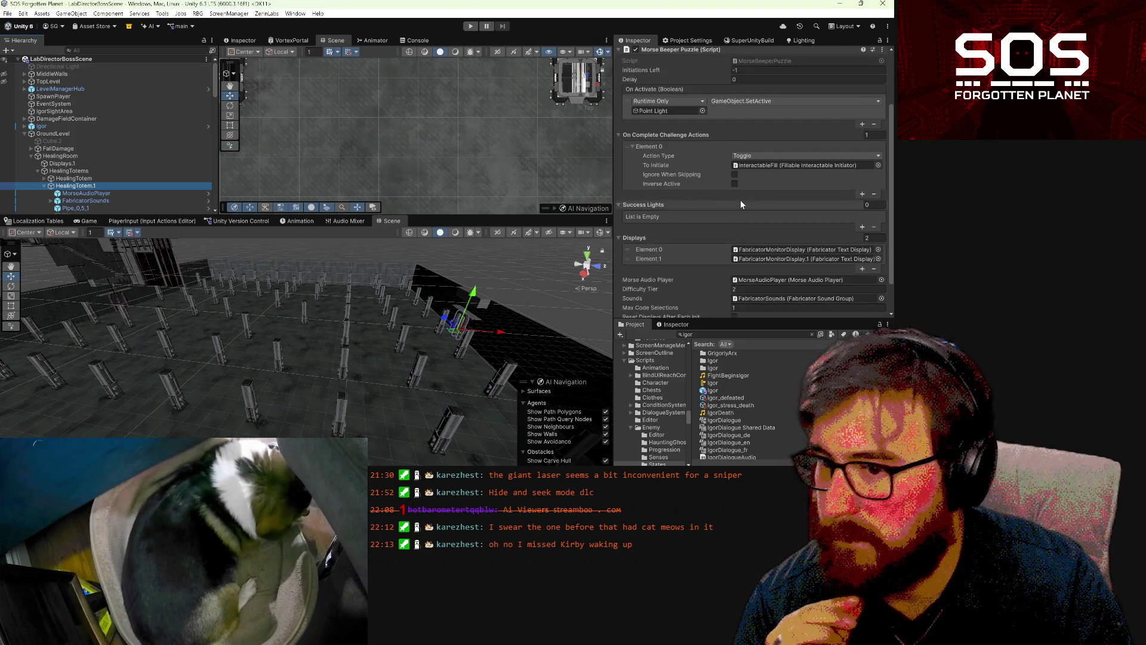
{"action": "scroll", "coordinate": [741, 205], "scroll_direction": "down", "scroll_amount": 2}
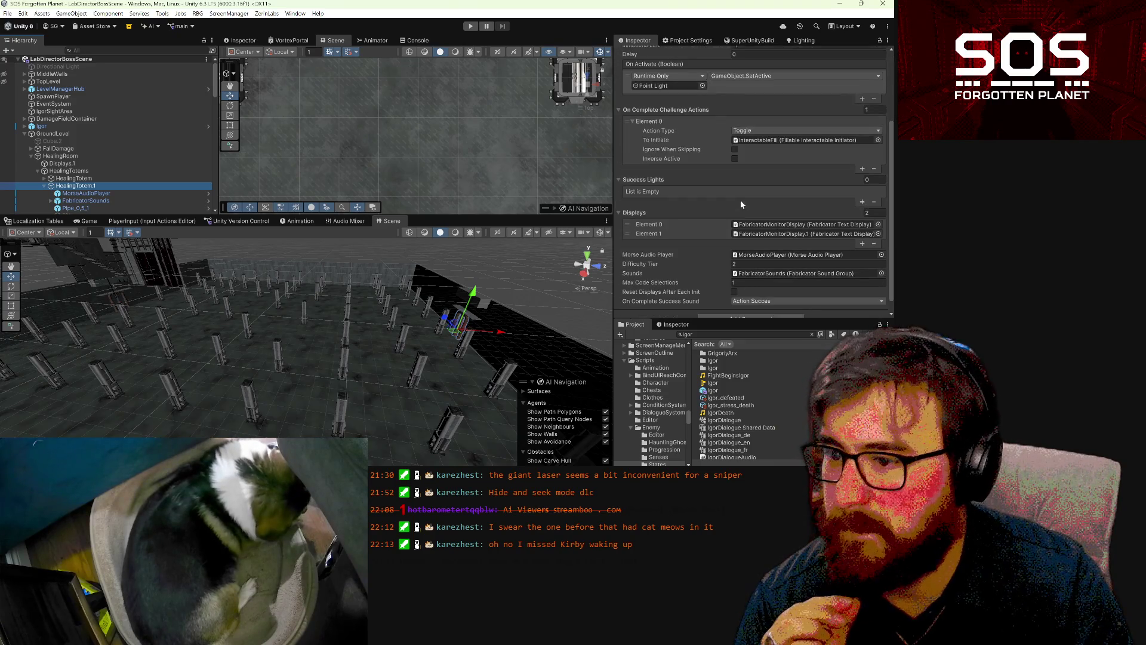
{"action": "left_click", "coordinate": [768, 138]}
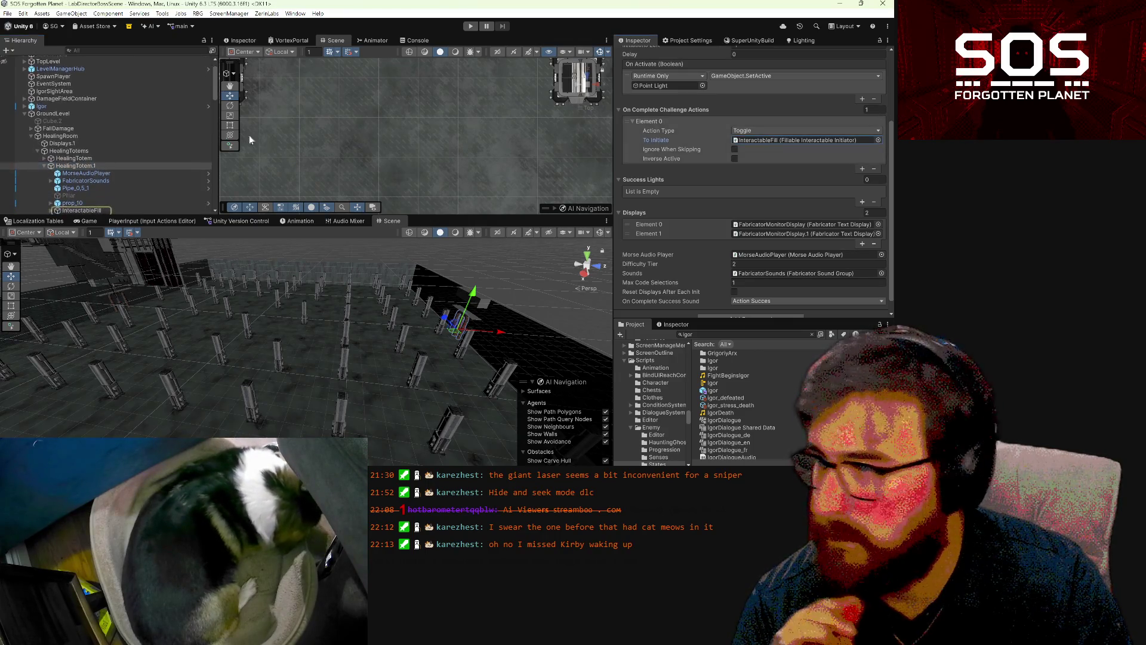
{"action": "left_click", "coordinate": [84, 209]}
{"action": "scroll", "coordinate": [794, 185], "scroll_direction": "down", "scroll_amount": 5}
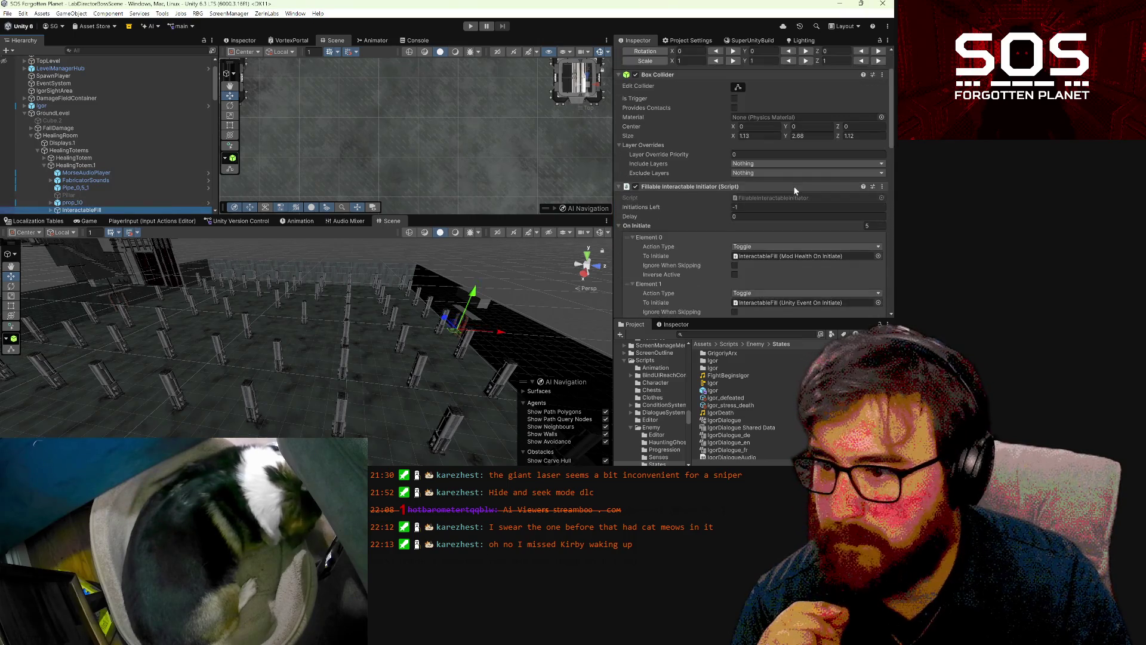
{"action": "scroll", "coordinate": [795, 190], "scroll_direction": "down", "scroll_amount": 3}
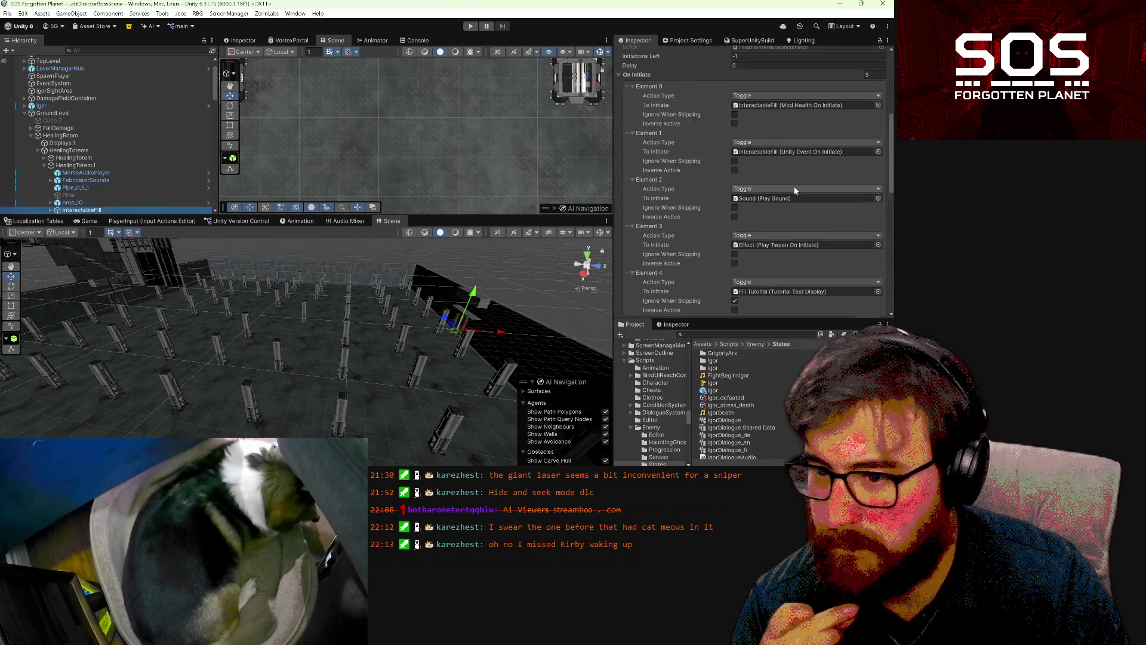
- Inspect the Effect object triggered by element 3 of InteractableFill
{"action": "left_click", "coordinate": [789, 218]}
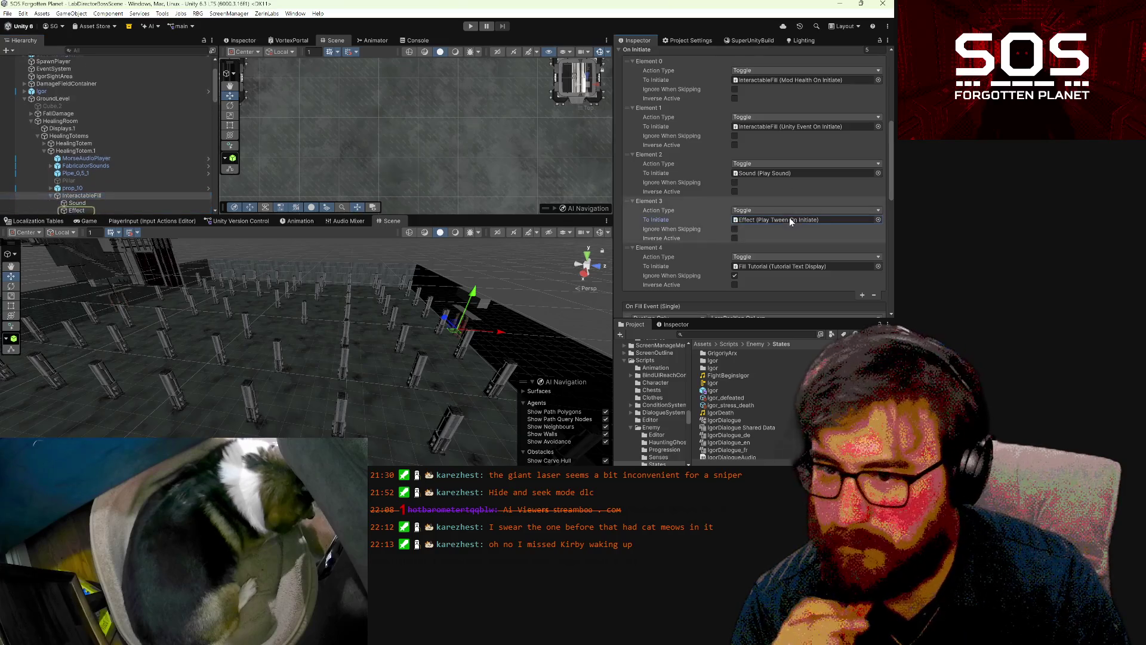
{"action": "left_click", "coordinate": [77, 209]}
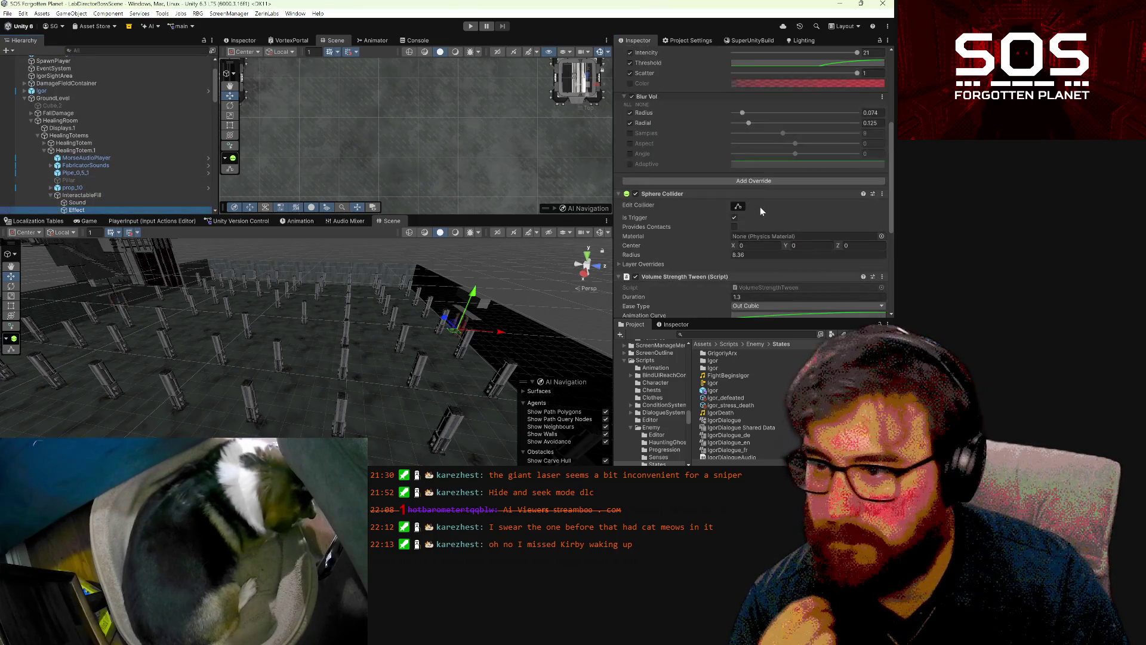
{"action": "scroll", "coordinate": [760, 206], "scroll_direction": "down", "scroll_amount": 5}
{"action": "scroll", "coordinate": [762, 205], "scroll_direction": "down", "scroll_amount": 4}
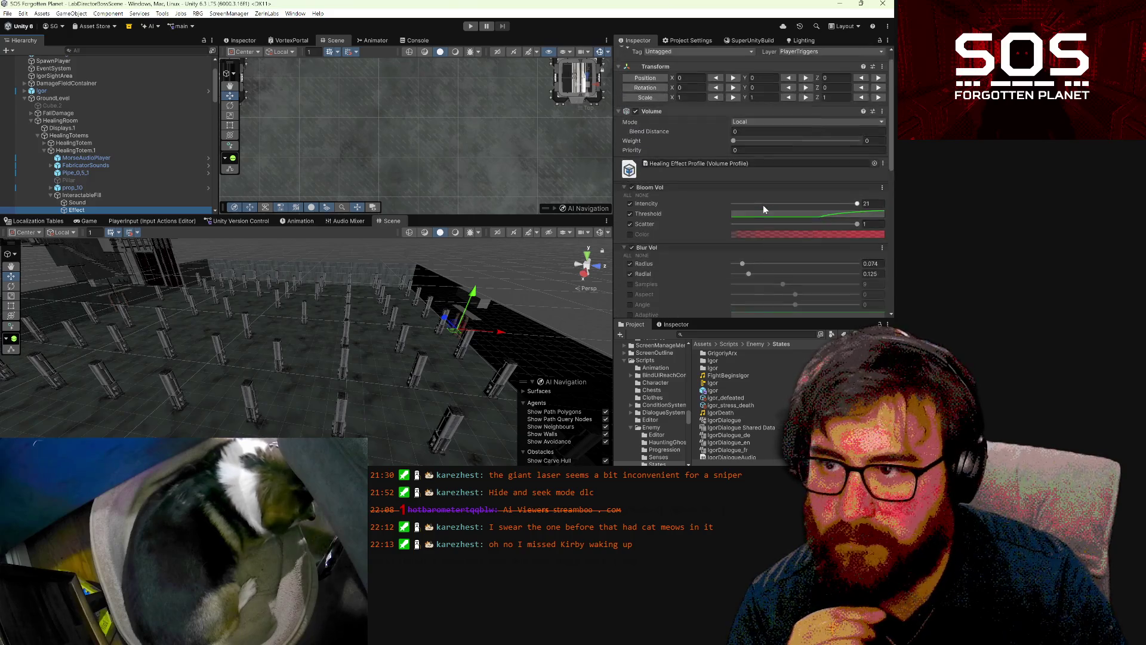
{"action": "scroll", "coordinate": [763, 205], "scroll_direction": "down", "scroll_amount": 4}
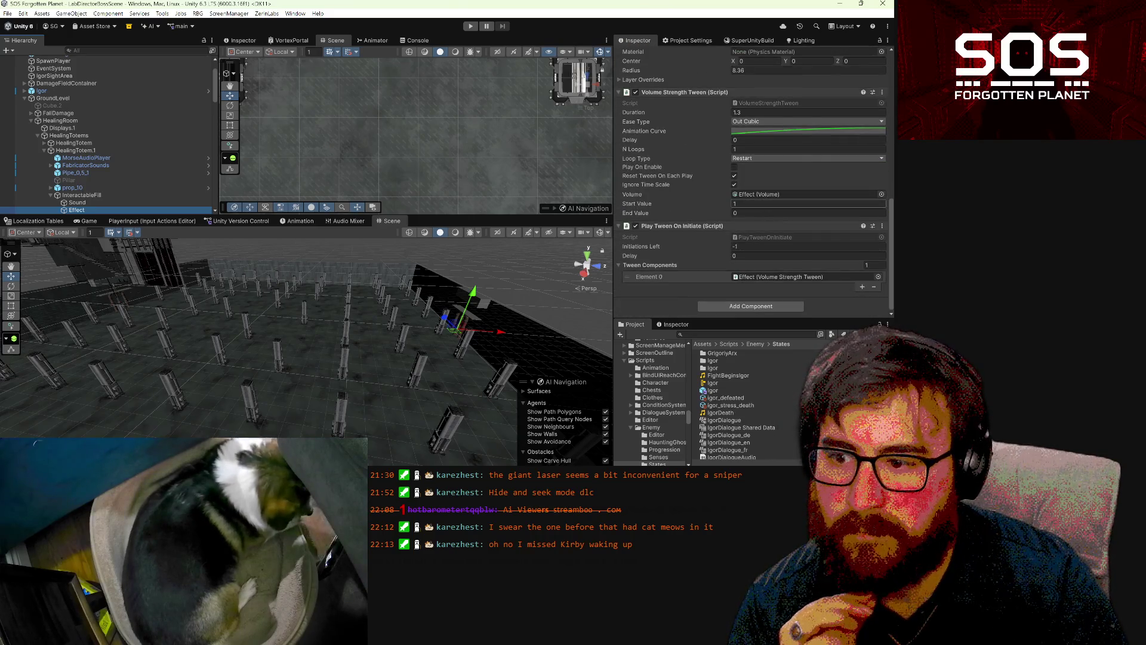
- Return to InteractableFill and select Mod Health On Initiate's Percent Of Max Health value (0.5)
{"action": "left_click", "coordinate": [99, 192]}
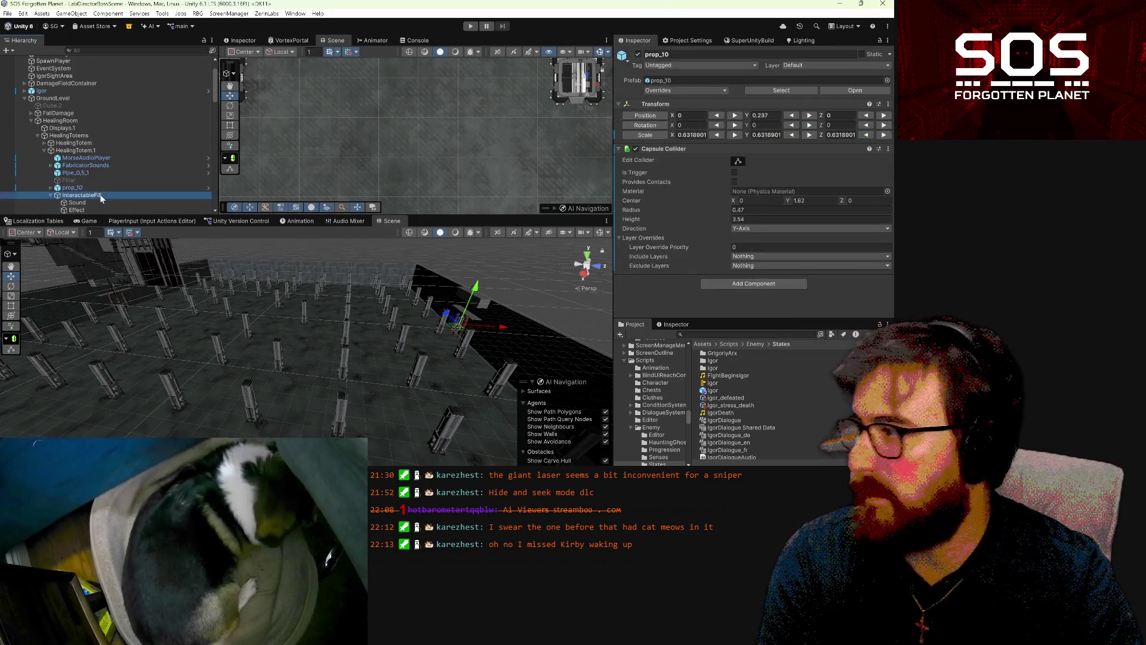
{"action": "scroll", "coordinate": [730, 188], "scroll_direction": "down", "scroll_amount": 5}
{"action": "scroll", "coordinate": [730, 188], "scroll_direction": "down", "scroll_amount": 5}
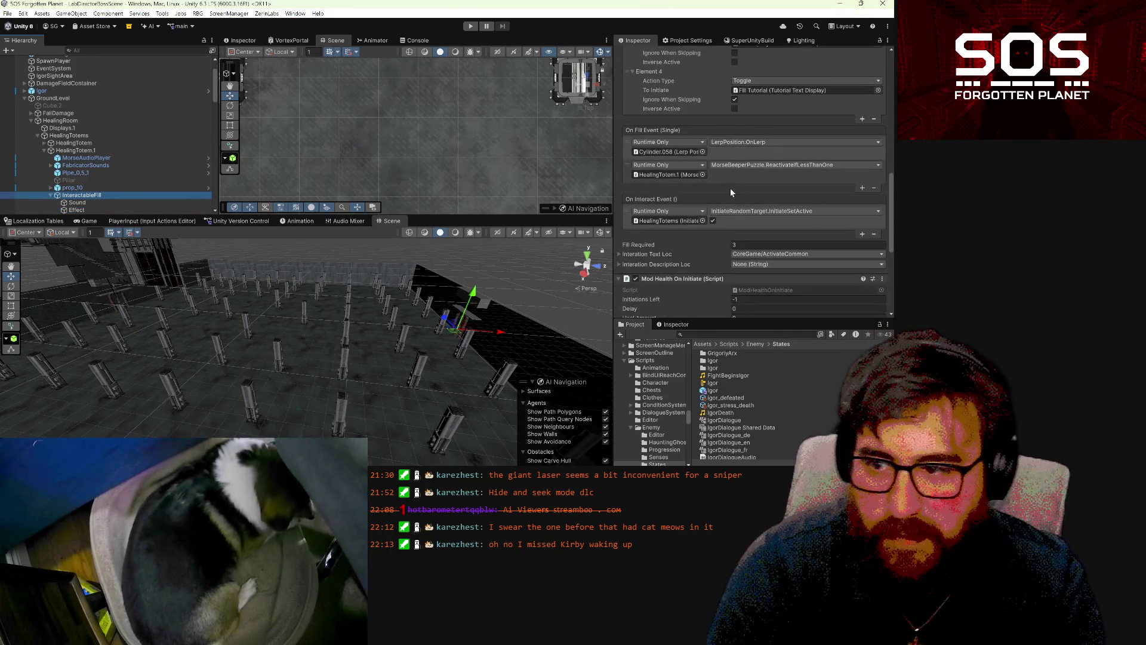
{"action": "scroll", "coordinate": [731, 196], "scroll_direction": "down", "scroll_amount": 3}
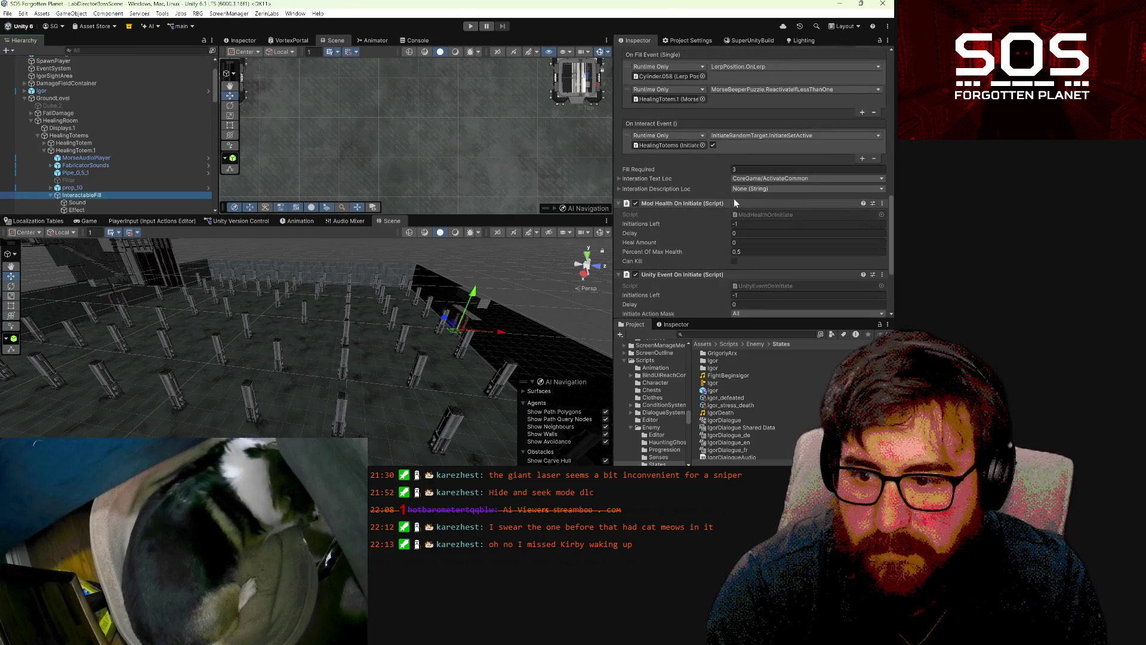
{"action": "scroll", "coordinate": [733, 198], "scroll_direction": "down", "scroll_amount": 2}
{"action": "left_click", "coordinate": [751, 203]}
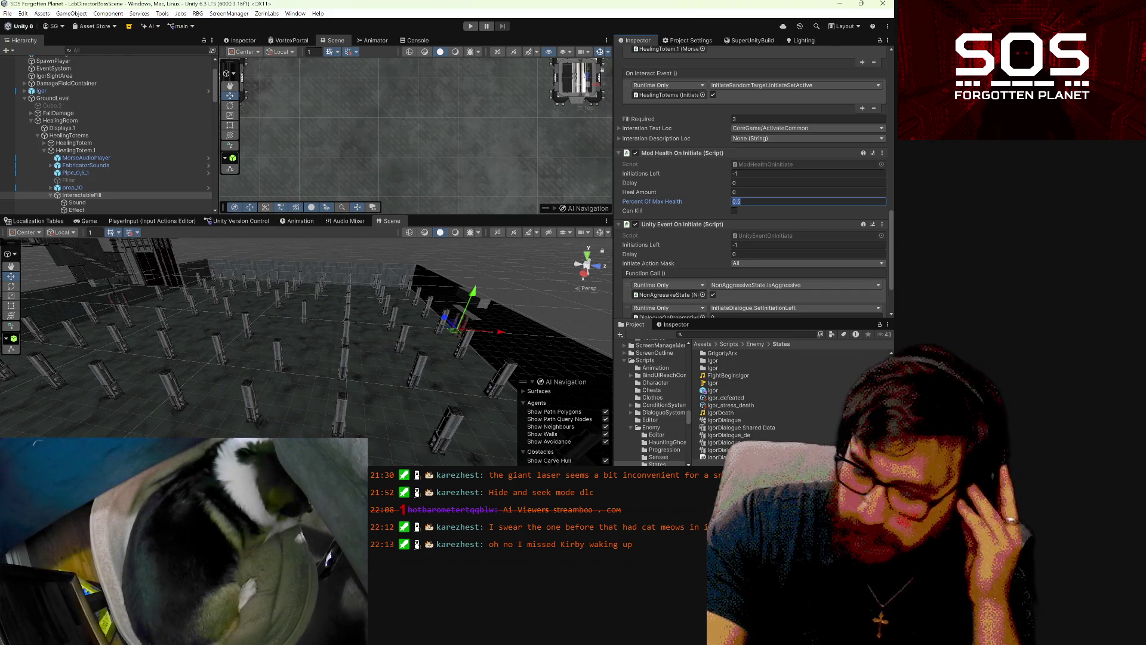
- Change Percent Of Max Health from 0.5 to 1 so HealingTotem.1 heals fully
{"action": "type", "text": "1"}
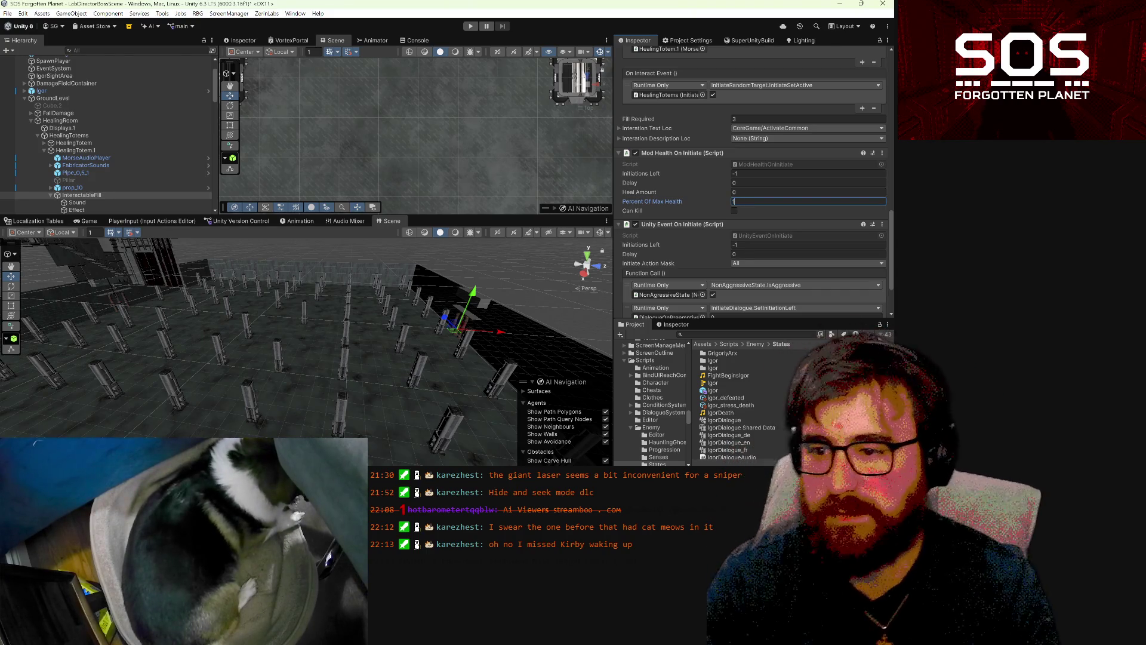
{"action": "left_click", "coordinate": [776, 191]}
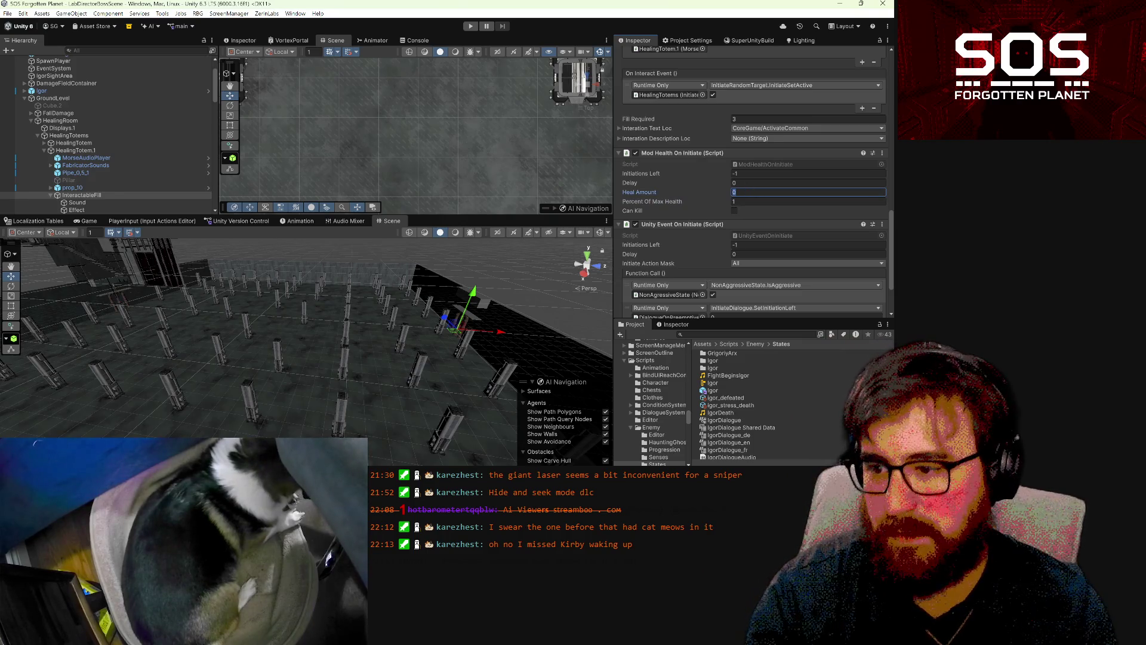
{"action": "mouse_move", "coordinate": [390, 331]}
{"action": "left_mouse_down"}
{"action": "mouse_move", "coordinate": [332, 340]}
{"action": "mouse_move", "coordinate": [281, 378]}
{"action": "mouse_move", "coordinate": [307, 358]}
{"action": "mouse_move", "coordinate": [171, 363]}
{"action": "left_mouse_up"}
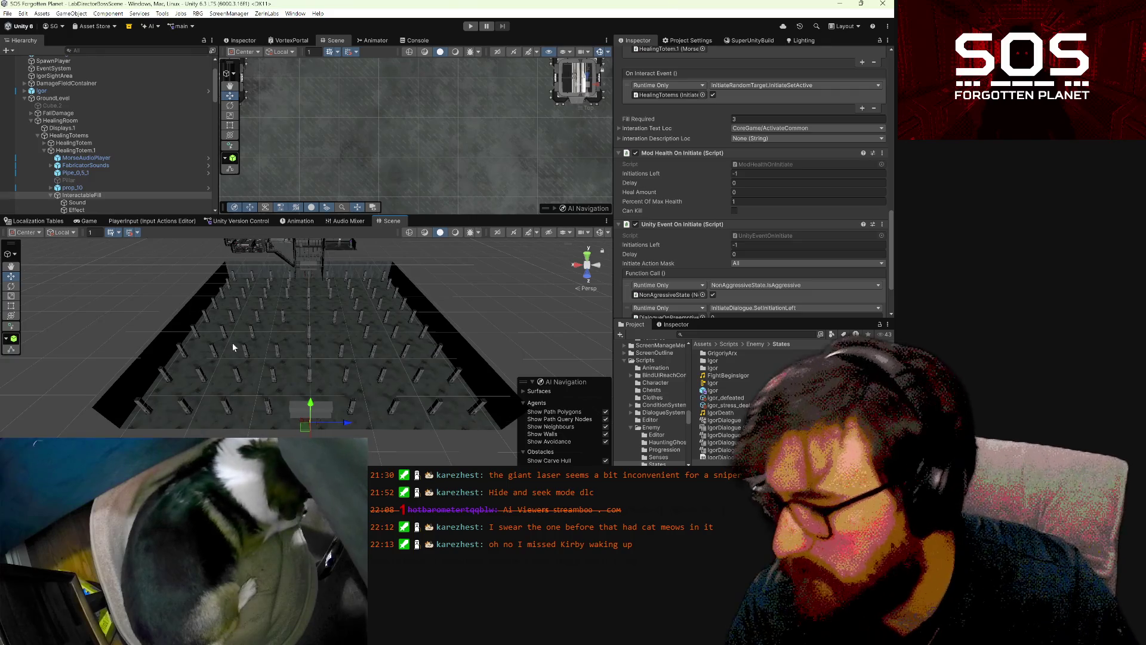
{"action": "mouse_move", "coordinate": [169, 363]}
{"action": "left_mouse_down"}
{"action": "mouse_move", "coordinate": [356, 426]}
{"action": "mouse_move", "coordinate": [454, 412]}
{"action": "left_mouse_up"}
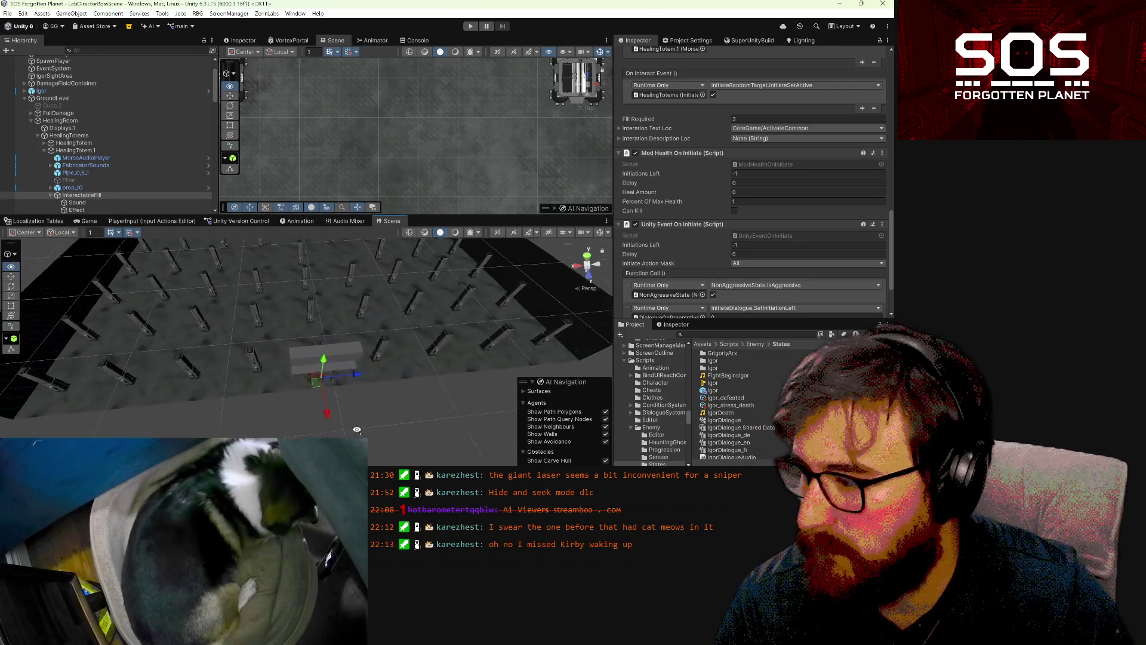
- Select a Floor_000 tile and raise it above the arena on the Y axis
{"action": "scroll", "coordinate": [544, 400], "scroll_direction": "up", "scroll_amount": 10}
{"action": "mouse_move", "coordinate": [544, 400]}
{"action": "left_mouse_down"}
{"action": "mouse_move", "coordinate": [600, 285]}
{"action": "mouse_move", "coordinate": [564, 300]}
{"action": "mouse_move", "coordinate": [455, 294]}
{"action": "mouse_move", "coordinate": [420, 340]}
{"action": "mouse_move", "coordinate": [440, 274]}
{"action": "mouse_move", "coordinate": [350, 267]}
{"action": "mouse_move", "coordinate": [409, 350]}
{"action": "mouse_move", "coordinate": [396, 323]}
{"action": "mouse_move", "coordinate": [317, 255]}
{"action": "mouse_move", "coordinate": [266, 292]}
{"action": "mouse_move", "coordinate": [205, 310]}
{"action": "left_mouse_up"}
{"action": "left_click", "coordinate": [204, 310]}
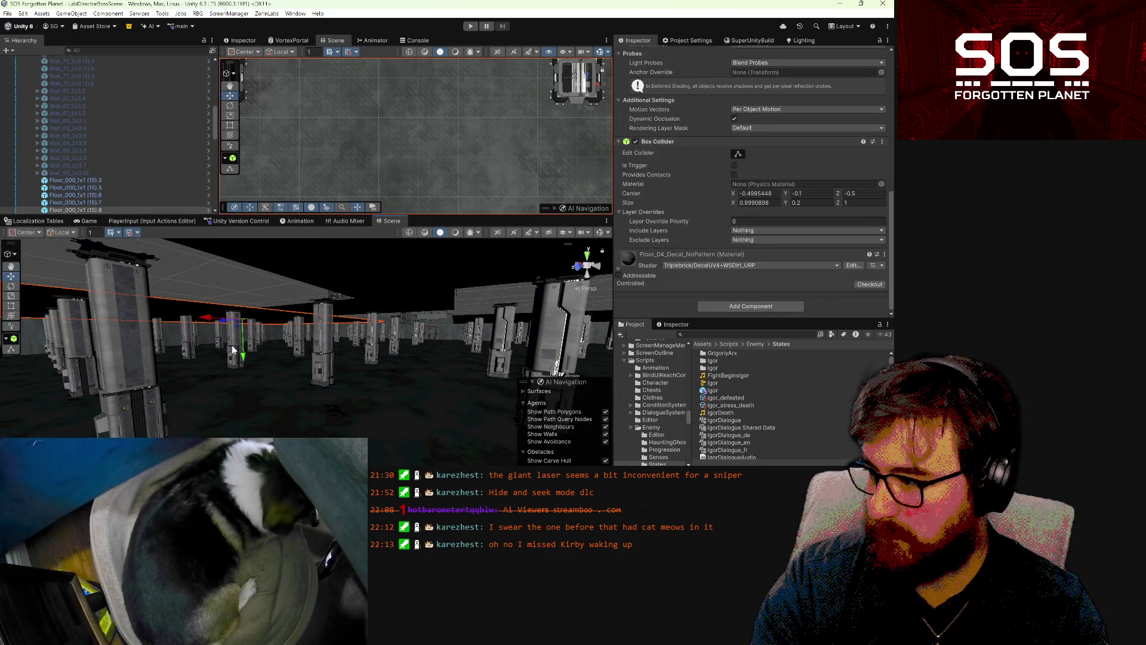
{"action": "mouse_move", "coordinate": [242, 357]}
{"action": "left_mouse_down"}
{"action": "mouse_move", "coordinate": [236, 331]}
{"action": "mouse_move", "coordinate": [256, 260]}
{"action": "mouse_move", "coordinate": [271, 273]}
{"action": "mouse_move", "coordinate": [267, 391]}
{"action": "mouse_move", "coordinate": [320, 384]}
{"action": "mouse_move", "coordinate": [340, 425]}
{"action": "mouse_move", "coordinate": [266, 410]}
{"action": "mouse_move", "coordinate": [398, 317]}
{"action": "mouse_move", "coordinate": [503, 349]}
{"action": "mouse_move", "coordinate": [471, 343]}
{"action": "mouse_move", "coordinate": [472, 331]}
{"action": "mouse_move", "coordinate": [455, 337]}
{"action": "mouse_move", "coordinate": [620, 345]}
{"action": "mouse_move", "coordinate": [499, 353]}
{"action": "mouse_move", "coordinate": [836, 343]}
{"action": "mouse_move", "coordinate": [471, 316]}
{"action": "mouse_move", "coordinate": [374, 279]}
{"action": "mouse_move", "coordinate": [465, 334]}
{"action": "mouse_move", "coordinate": [275, 306]}
{"action": "left_mouse_up"}
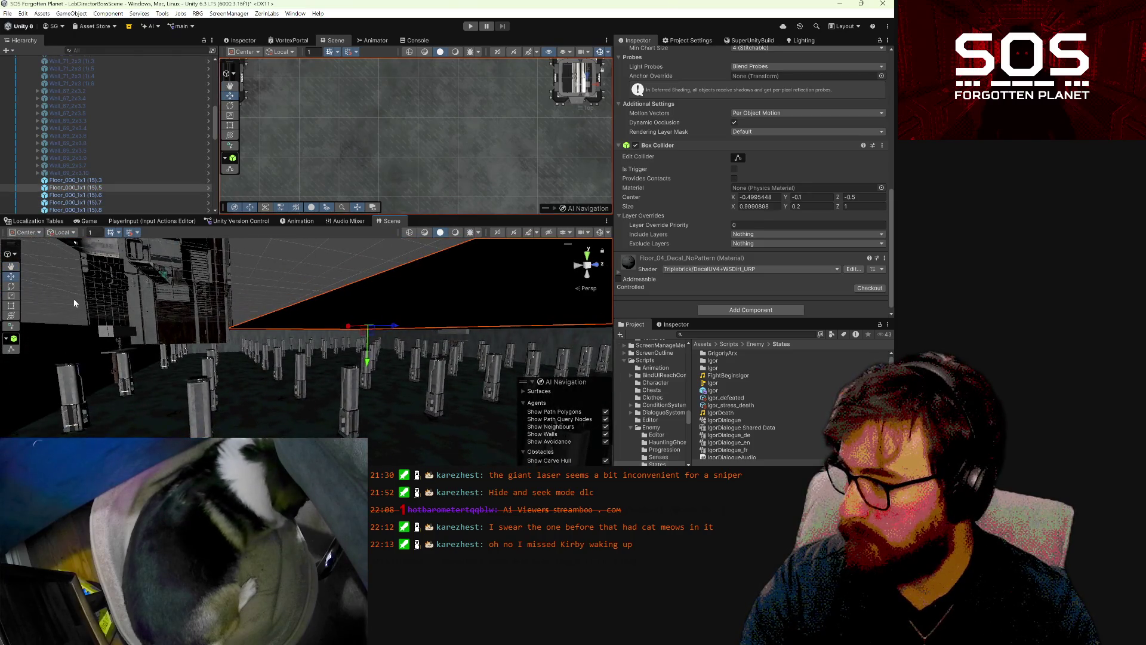
- Stretch the raised tile into a large overhead panel above the pillars
{"action": "left_click_drag", "start_coordinate": [73, 298], "coordinate": [15, 308]}
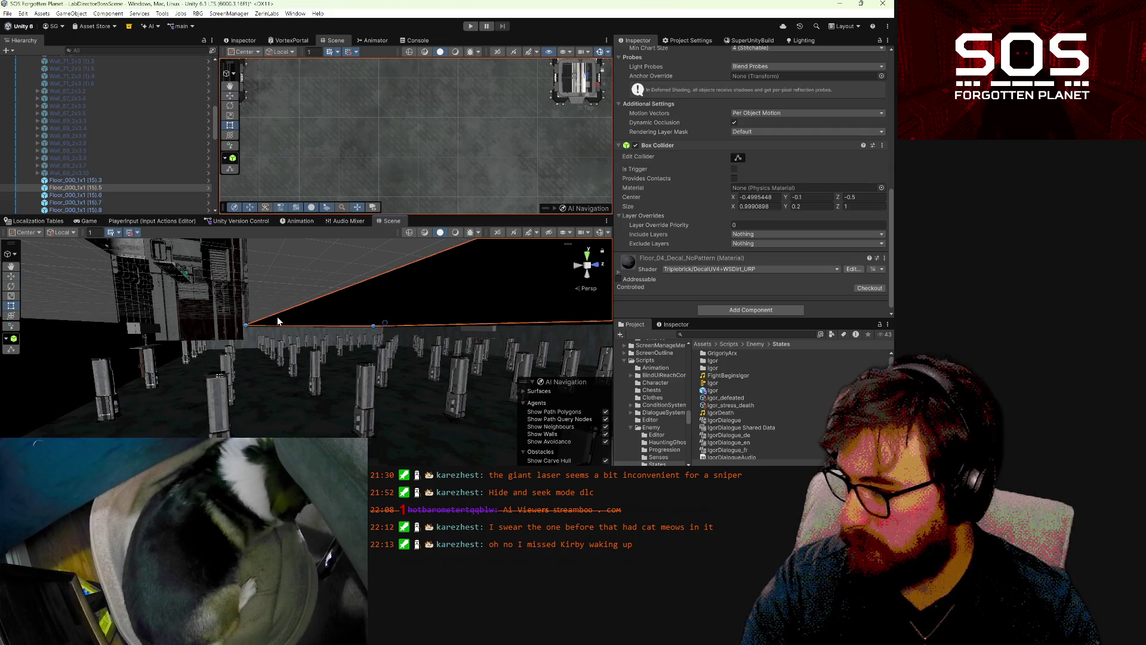
{"action": "mouse_move", "coordinate": [335, 320]}
{"action": "left_mouse_down"}
{"action": "mouse_move", "coordinate": [289, 297]}
{"action": "mouse_move", "coordinate": [281, 319]}
{"action": "mouse_move", "coordinate": [151, 328]}
{"action": "left_mouse_up"}
{"action": "mouse_move", "coordinate": [30, 333]}
{"action": "left_mouse_down"}
{"action": "mouse_move", "coordinate": [375, 320]}
{"action": "mouse_move", "coordinate": [133, 356]}
{"action": "mouse_move", "coordinate": [191, 351]}
{"action": "mouse_move", "coordinate": [241, 311]}
{"action": "left_mouse_up"}
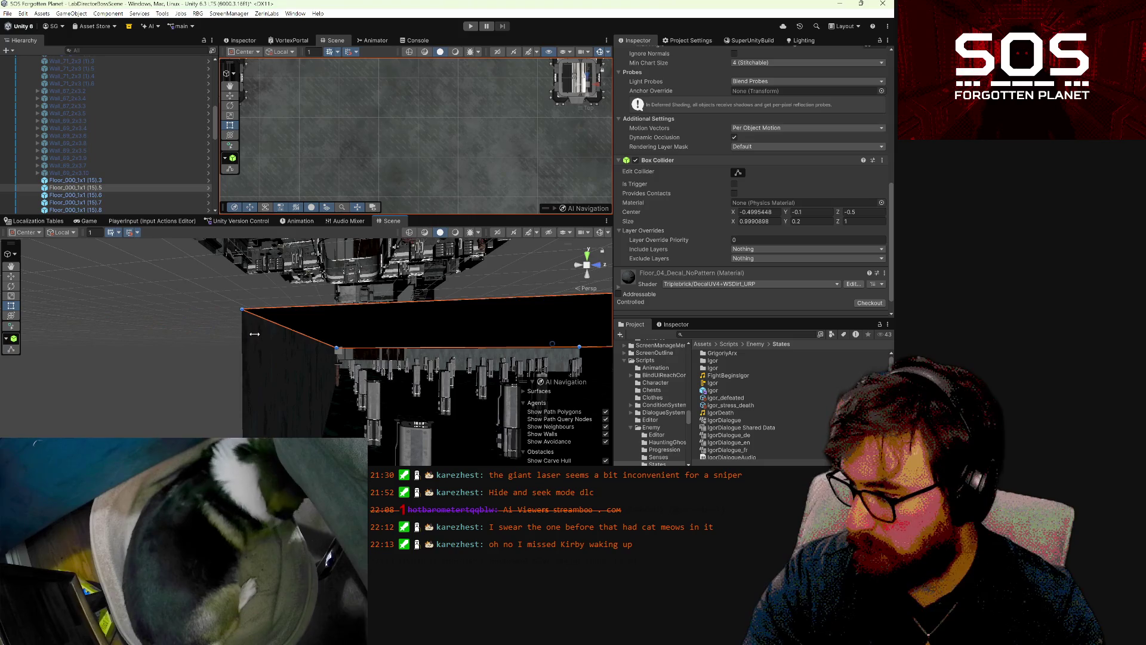
{"action": "mouse_move", "coordinate": [398, 371]}
{"action": "left_mouse_down"}
{"action": "mouse_move", "coordinate": [574, 382]}
{"action": "mouse_move", "coordinate": [479, 355]}
{"action": "mouse_move", "coordinate": [527, 388]}
{"action": "mouse_move", "coordinate": [295, 389]}
{"action": "mouse_move", "coordinate": [328, 346]}
{"action": "mouse_move", "coordinate": [415, 382]}
{"action": "mouse_move", "coordinate": [278, 382]}
{"action": "left_mouse_up"}
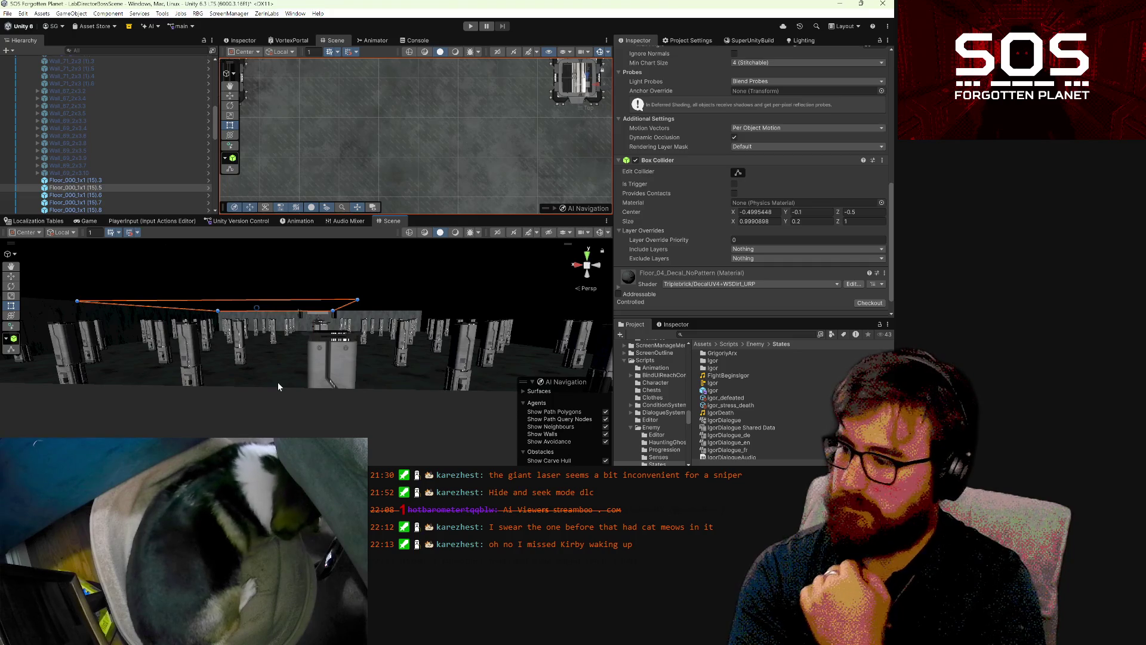
{"action": "mouse_move", "coordinate": [247, 270]}
{"action": "left_mouse_down"}
{"action": "mouse_move", "coordinate": [417, 328]}
{"action": "mouse_move", "coordinate": [717, 390]}
{"action": "mouse_move", "coordinate": [739, 382]}
{"action": "mouse_move", "coordinate": [598, 356]}
{"action": "left_mouse_up"}
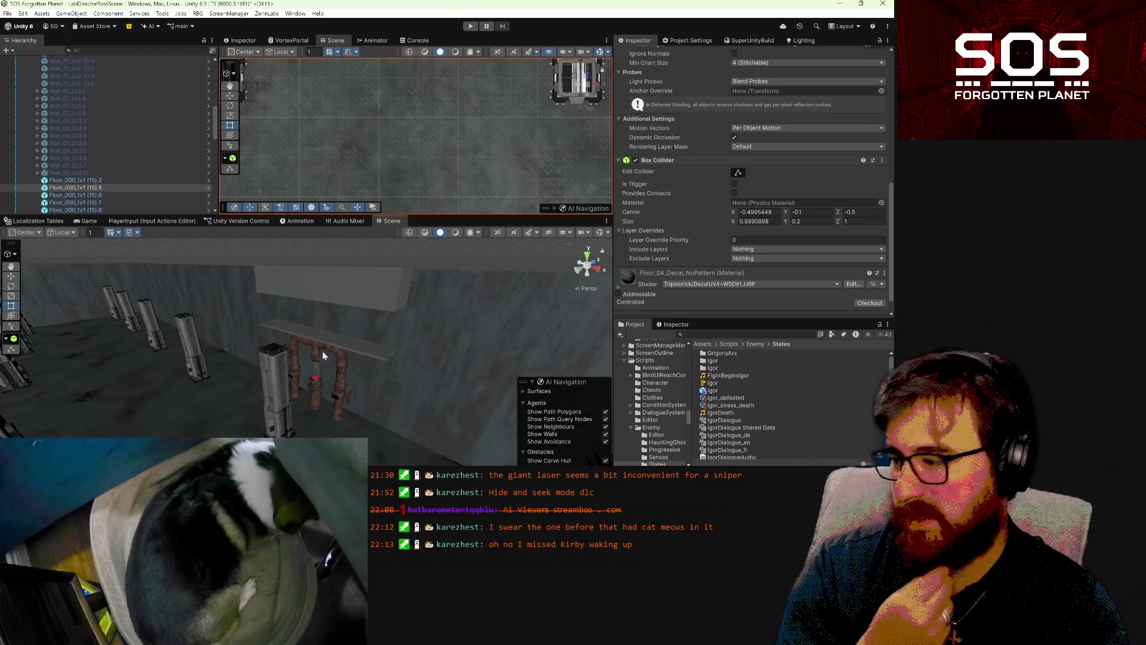
{"action": "mouse_move", "coordinate": [392, 436]}
{"action": "left_mouse_down"}
{"action": "mouse_move", "coordinate": [447, 438]}
{"action": "mouse_move", "coordinate": [274, 460]}
{"action": "left_mouse_up"}
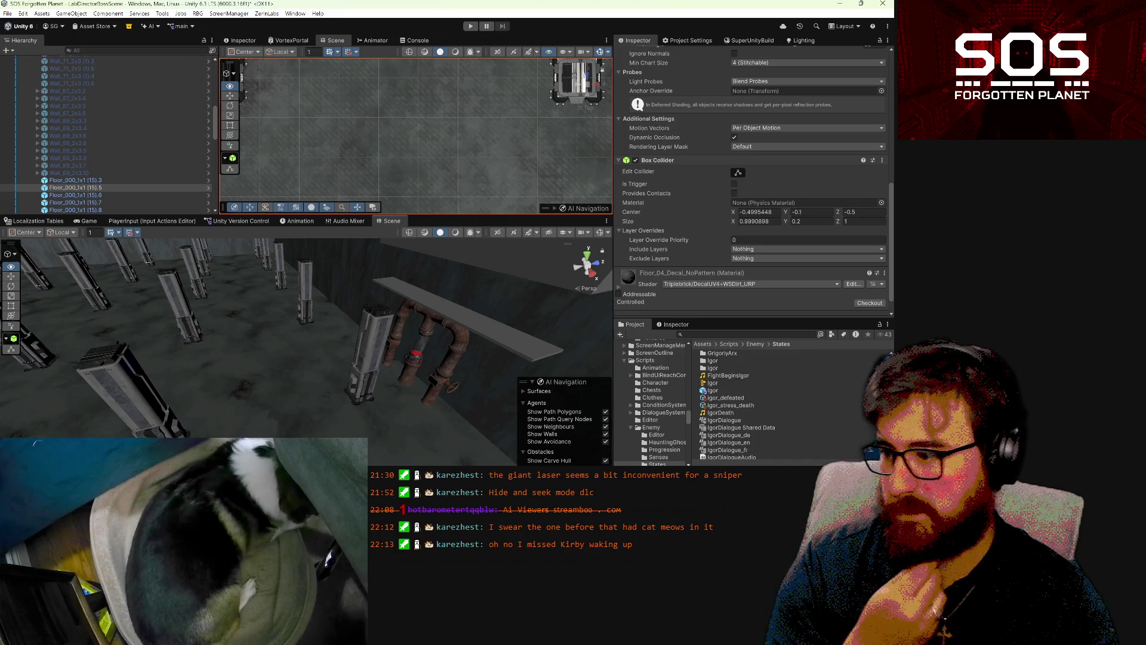
{"action": "mouse_move", "coordinate": [275, 459]}
{"action": "left_mouse_down"}
{"action": "mouse_move", "coordinate": [263, 456]}
{"action": "mouse_move", "coordinate": [621, 411]}
{"action": "mouse_move", "coordinate": [785, 414]}
{"action": "mouse_move", "coordinate": [179, 404]}
{"action": "mouse_move", "coordinate": [389, 396]}
{"action": "mouse_move", "coordinate": [581, 407]}
{"action": "mouse_move", "coordinate": [368, 392]}
{"action": "left_mouse_up"}
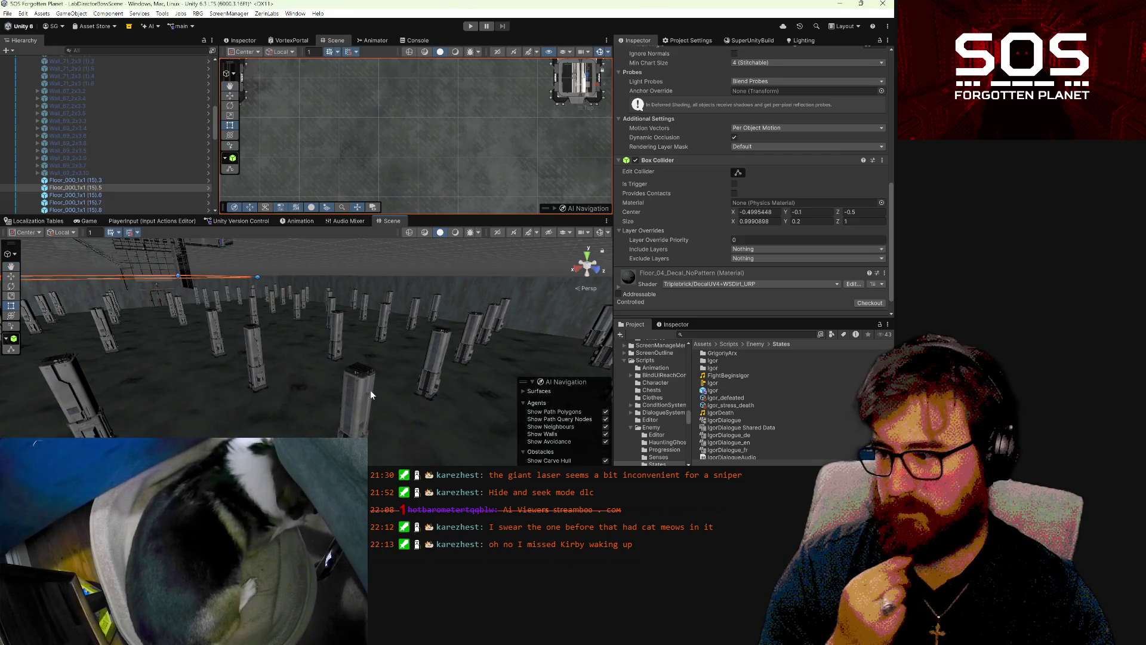
{"action": "mouse_move", "coordinate": [406, 385]}
{"action": "left_mouse_down"}
{"action": "mouse_move", "coordinate": [554, 381]}
{"action": "mouse_move", "coordinate": [425, 342]}
{"action": "mouse_move", "coordinate": [474, 337]}
{"action": "mouse_move", "coordinate": [250, 297]}
{"action": "mouse_move", "coordinate": [131, 308]}
{"action": "mouse_move", "coordinate": [209, 323]}
{"action": "mouse_move", "coordinate": [307, 366]}
{"action": "mouse_move", "coordinate": [428, 367]}
{"action": "left_mouse_up"}
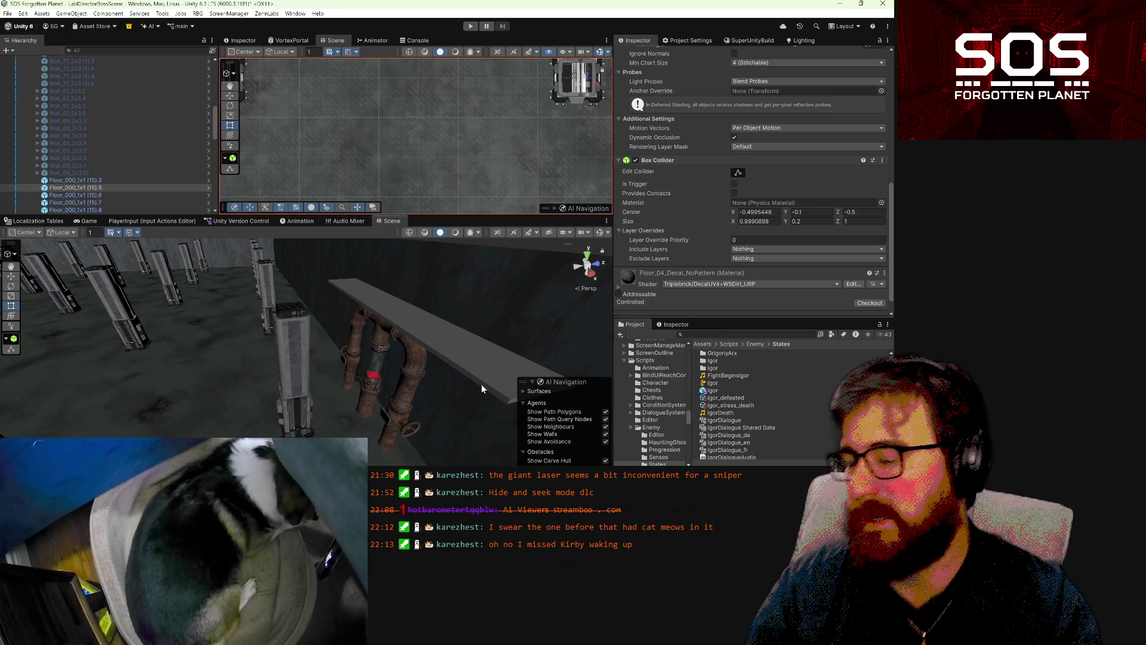
{"action": "mouse_move", "coordinate": [481, 384]}
{"action": "left_mouse_down"}
{"action": "mouse_move", "coordinate": [343, 299]}
{"action": "mouse_move", "coordinate": [435, 332]}
{"action": "mouse_move", "coordinate": [459, 265]}
{"action": "left_mouse_up"}
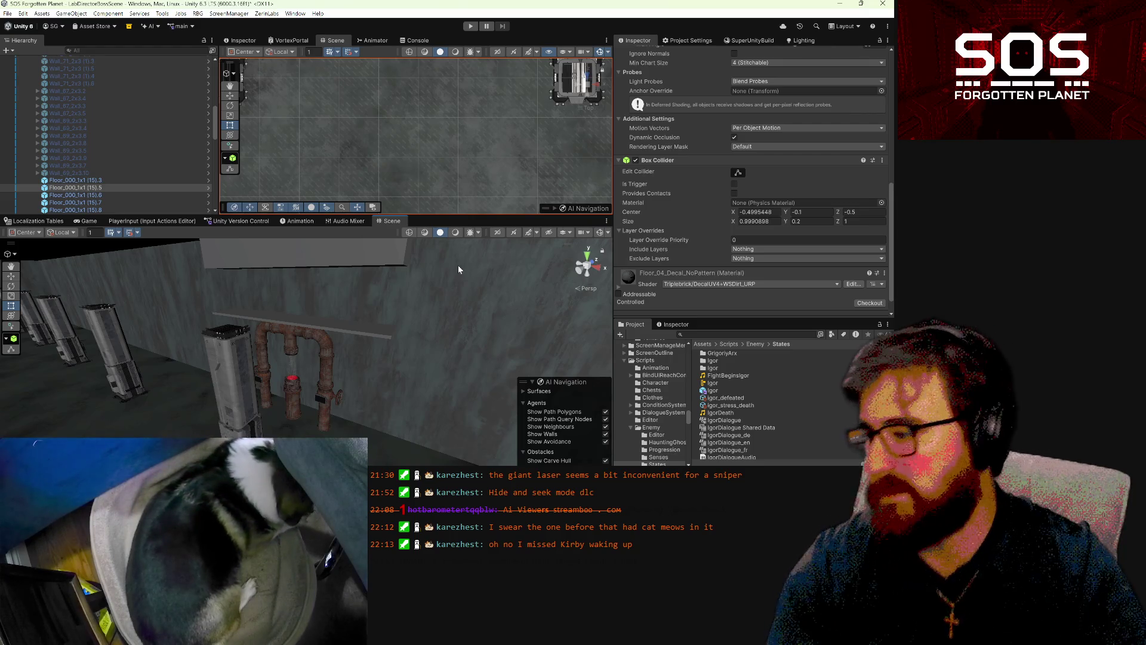
- Slide the HealingTotem.1 pipe fixture along the wall
{"action": "left_click", "coordinate": [294, 388]}
{"action": "scroll", "coordinate": [367, 416], "scroll_direction": "down", "scroll_amount": 3}
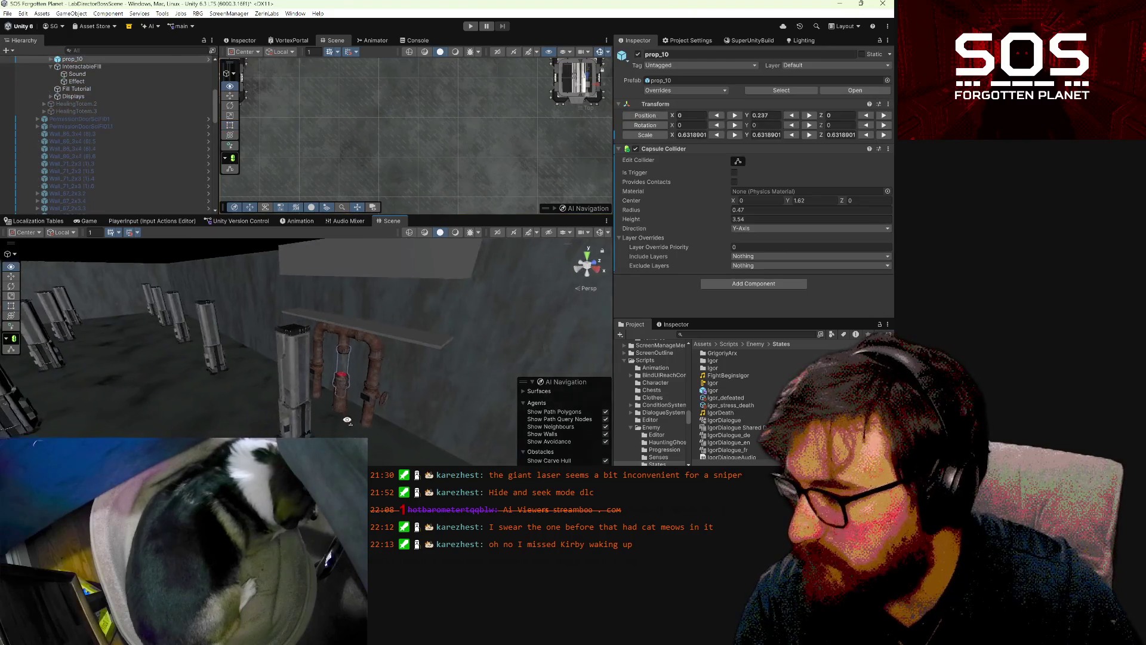
{"action": "scroll", "coordinate": [71, 170], "scroll_direction": "up", "scroll_amount": 5}
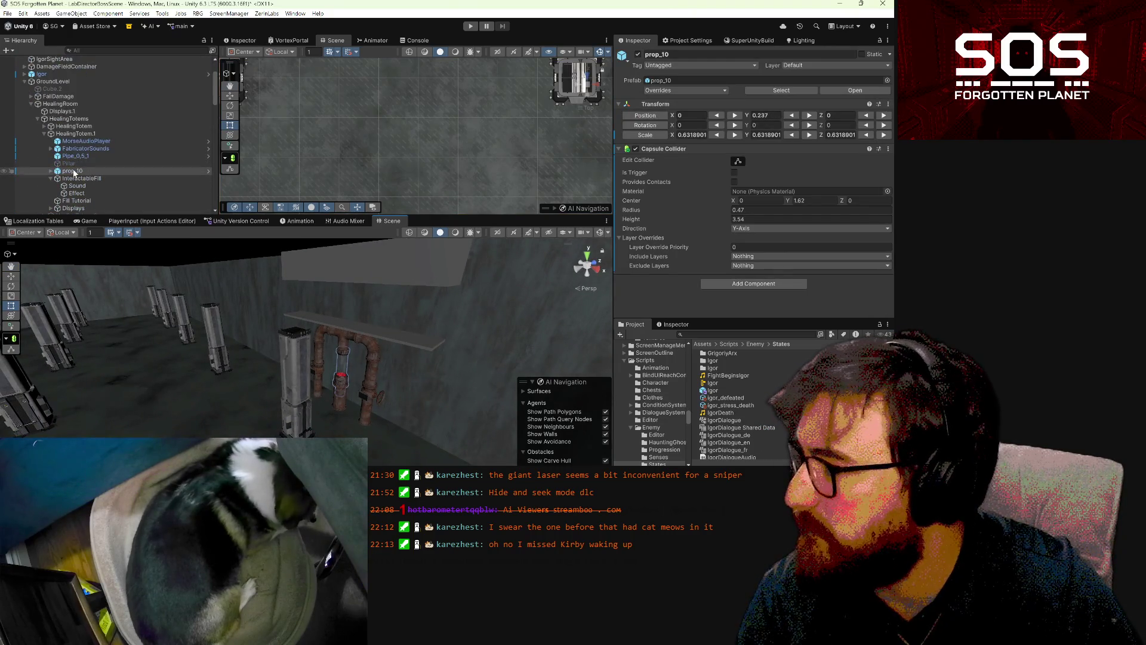
{"action": "scroll", "coordinate": [70, 169], "scroll_direction": "down", "scroll_amount": 2}
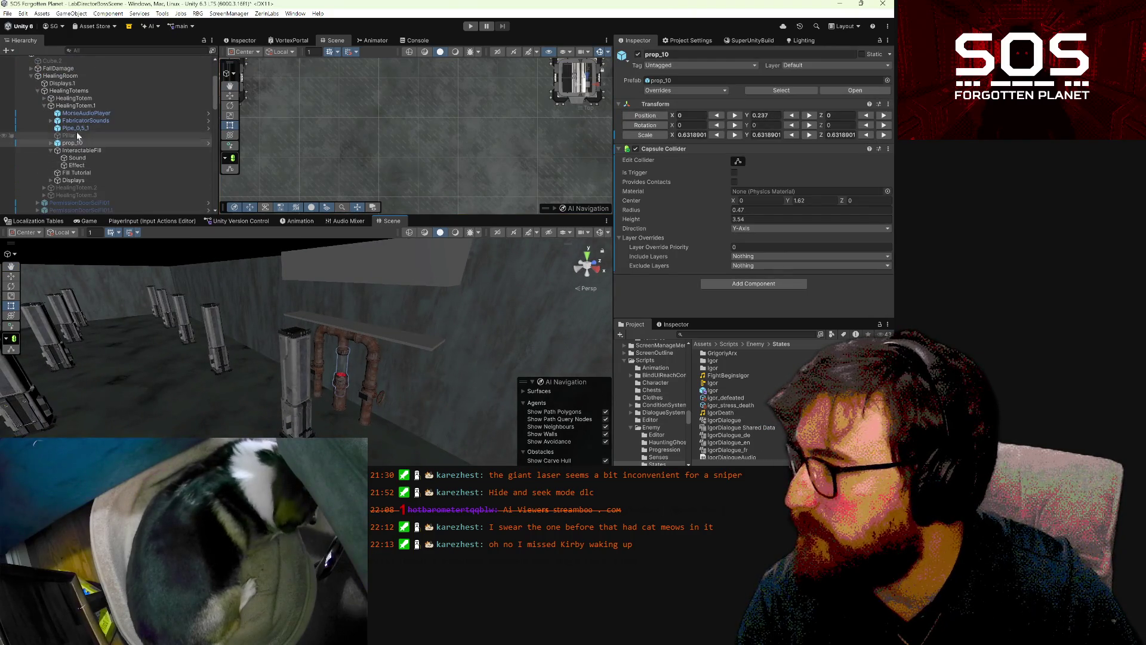
{"action": "left_click", "coordinate": [73, 105]}
{"action": "mouse_move", "coordinate": [287, 358]}
{"action": "left_mouse_down"}
{"action": "mouse_move", "coordinate": [336, 416]}
{"action": "mouse_move", "coordinate": [317, 434]}
{"action": "left_mouse_up"}
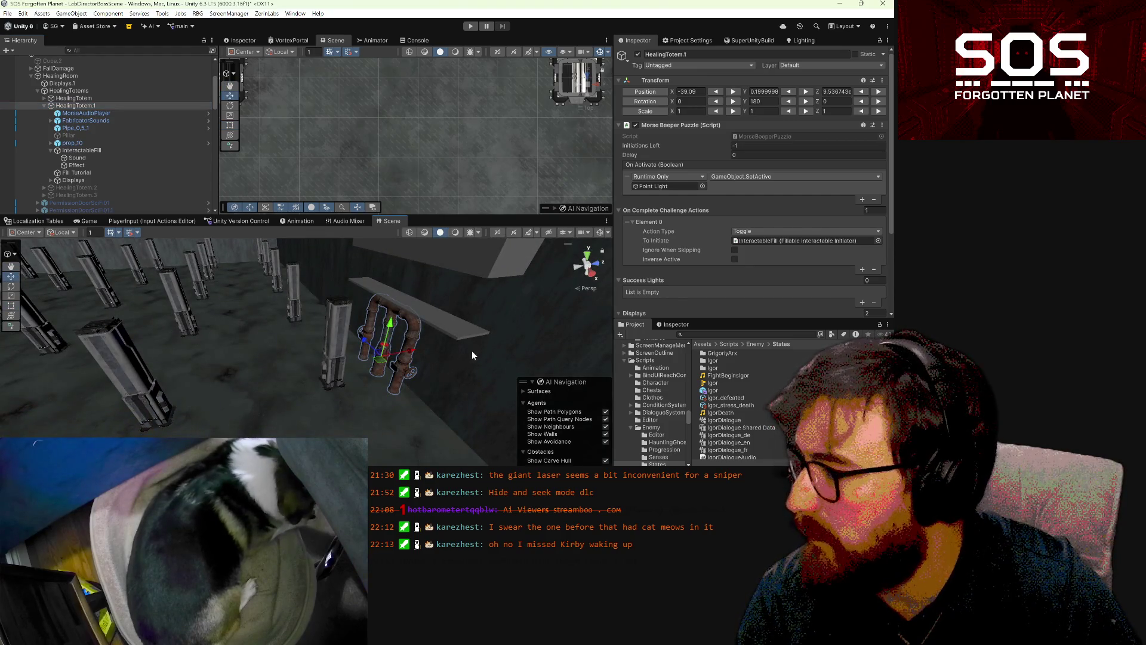
{"action": "left_click_drag", "start_coordinate": [412, 354], "coordinate": [372, 362]}
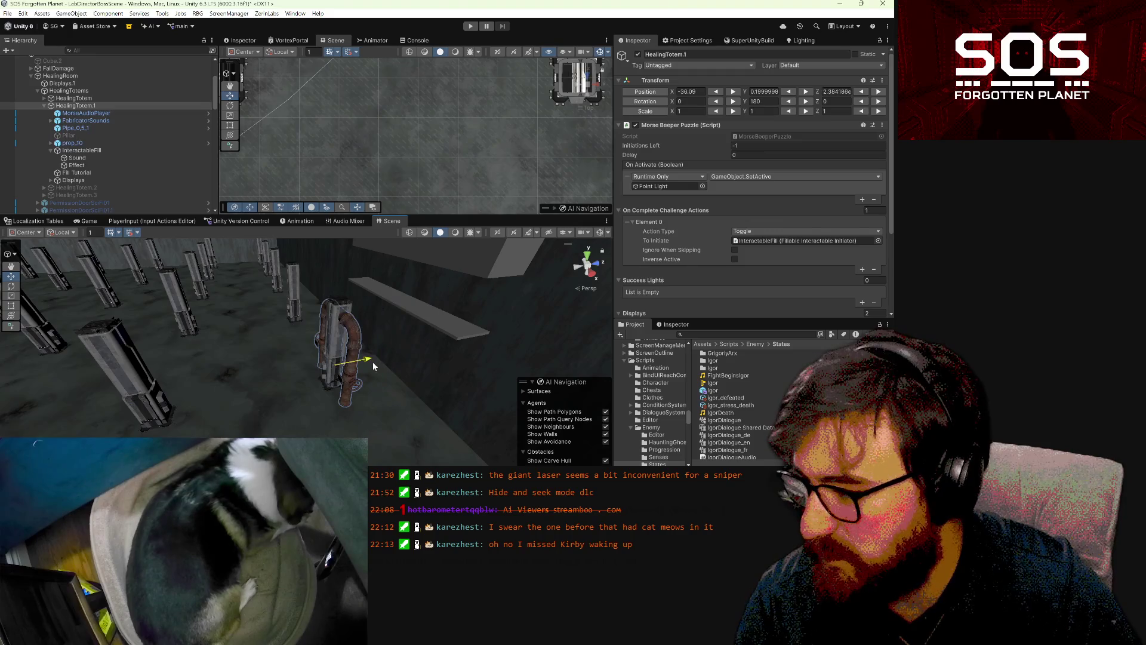
- Delete the column_03.34 pillar standing beside the totem
{"action": "left_click", "coordinate": [337, 312]}
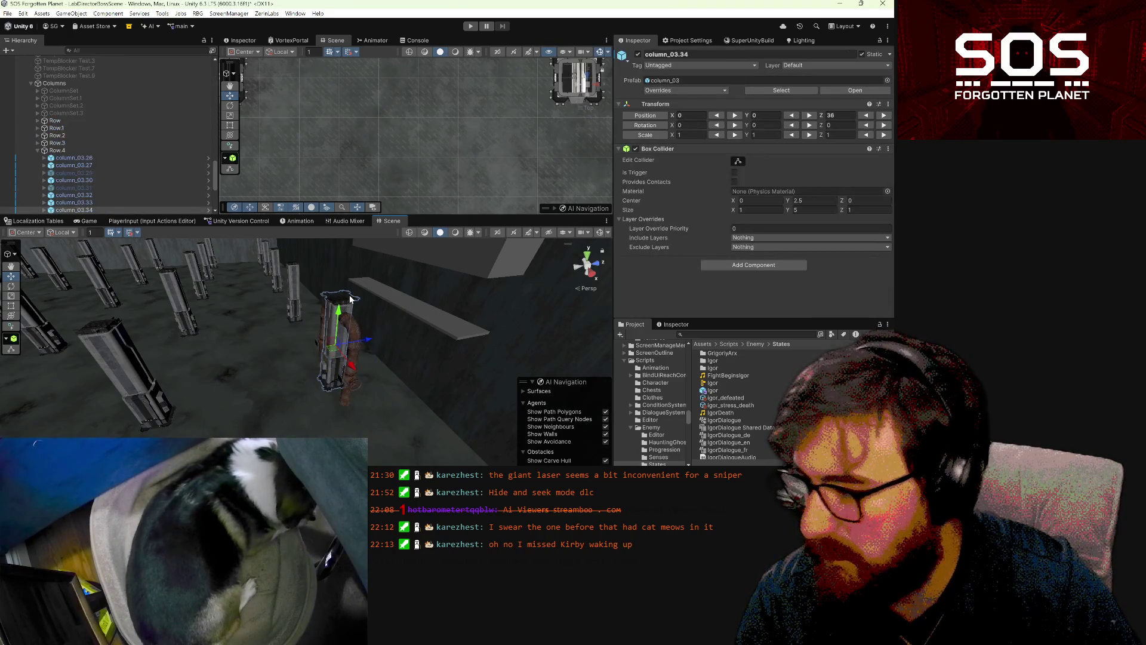
{"action": "key", "text": "Delete"}
{"action": "left_click", "coordinate": [376, 298]}
{"action": "mouse_move", "coordinate": [391, 341]}
{"action": "left_mouse_down"}
{"action": "mouse_move", "coordinate": [389, 365]}
{"action": "mouse_move", "coordinate": [519, 316]}
{"action": "mouse_move", "coordinate": [533, 295]}
{"action": "mouse_move", "coordinate": [519, 299]}
{"action": "left_mouse_up"}
{"action": "left_click", "coordinate": [322, 319]}
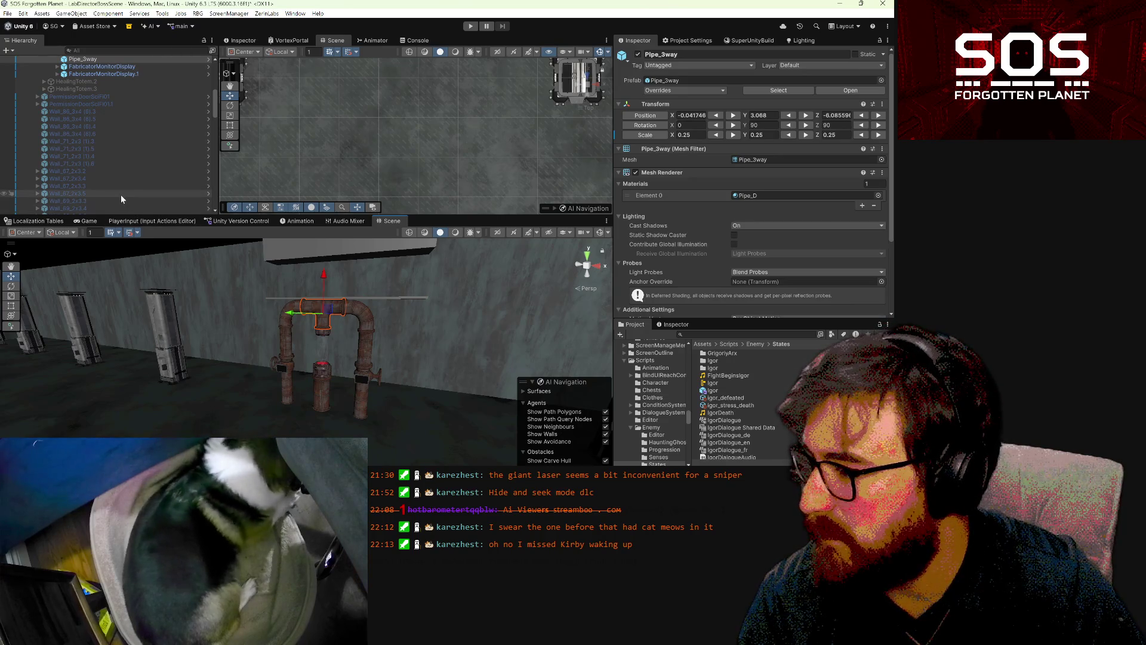
- Drag HealingTotem.1 down one unit to Position Y -0.8
{"action": "scroll", "coordinate": [101, 161], "scroll_direction": "up", "scroll_amount": 5}
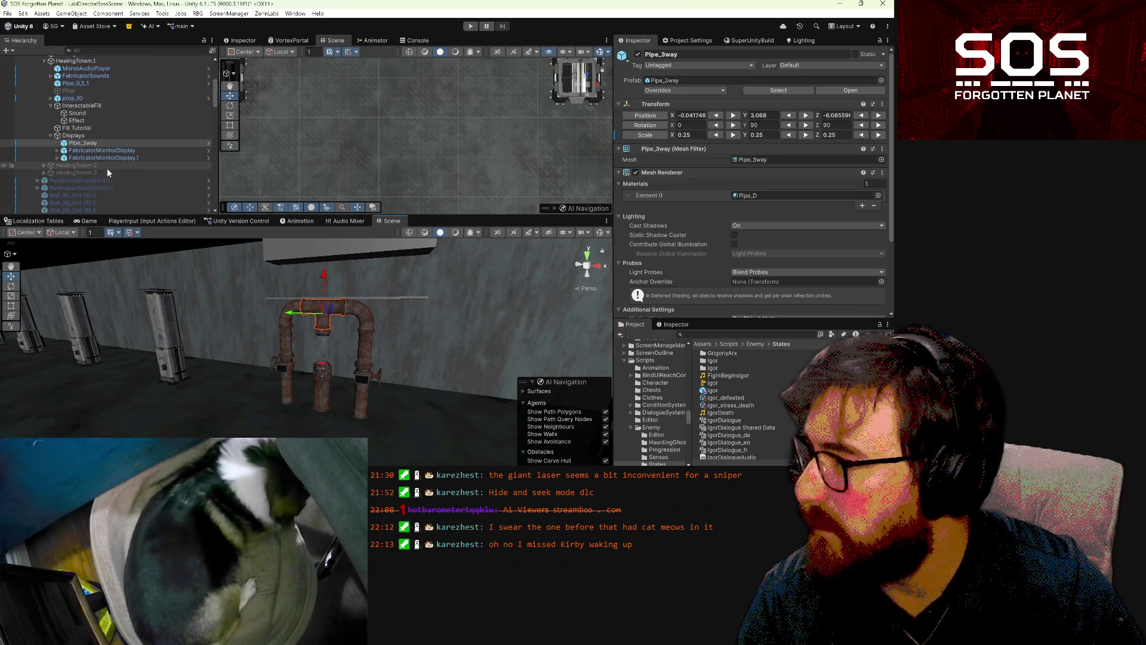
{"action": "scroll", "coordinate": [90, 105], "scroll_direction": "up", "scroll_amount": 2}
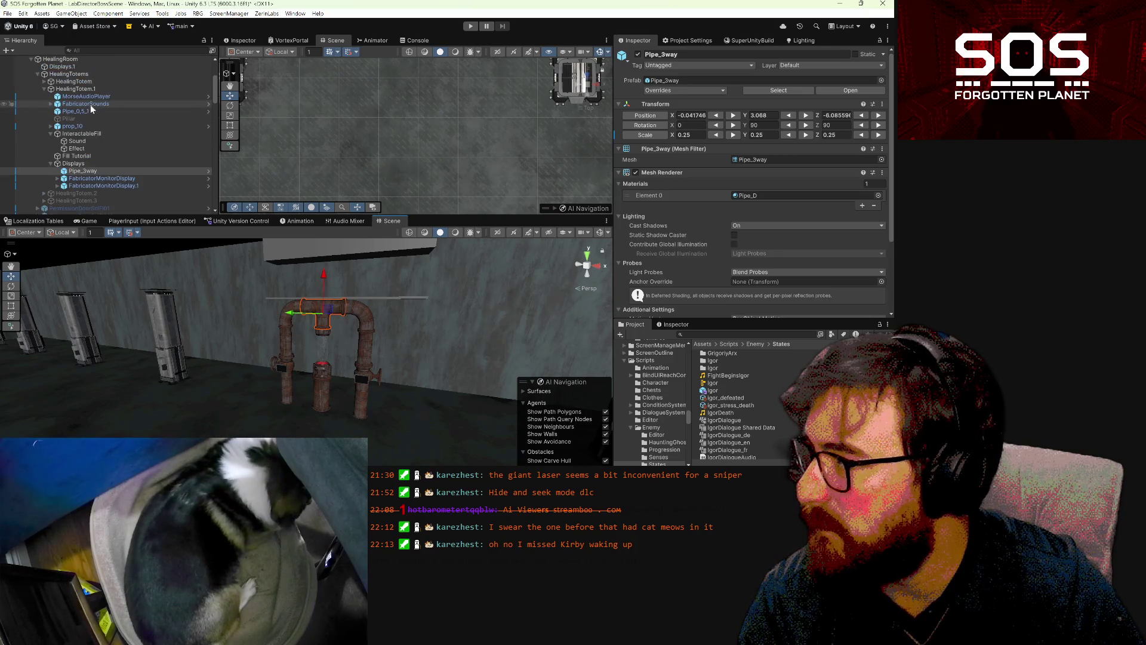
{"action": "left_click", "coordinate": [91, 132]}
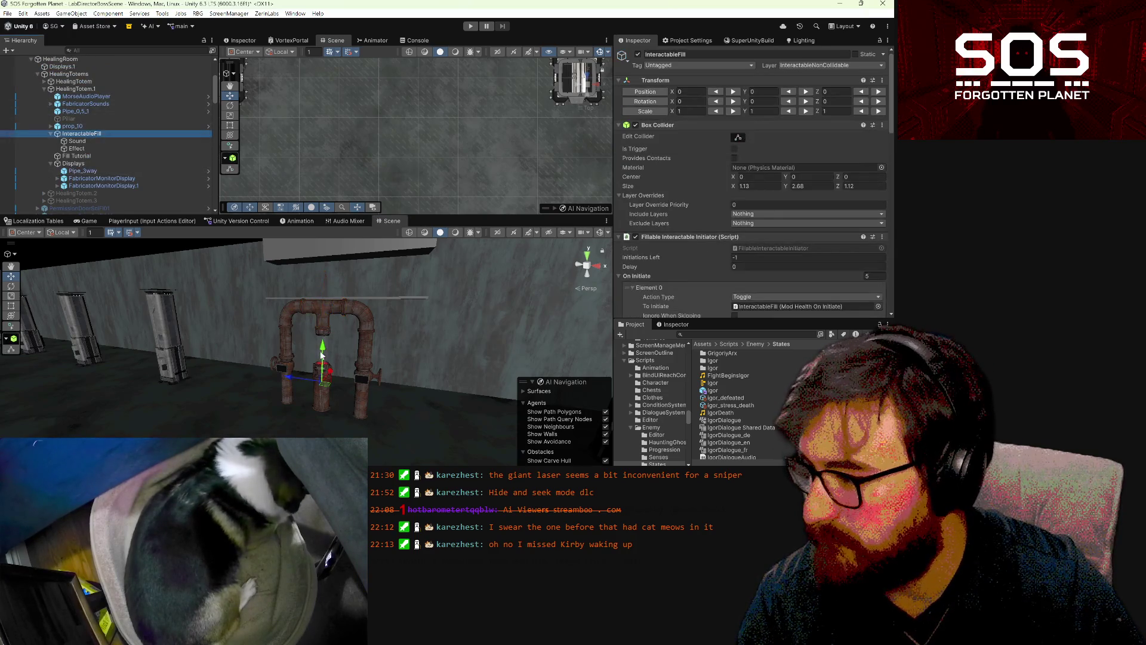
{"action": "left_click_drag", "start_coordinate": [322, 345], "coordinate": [325, 353]}
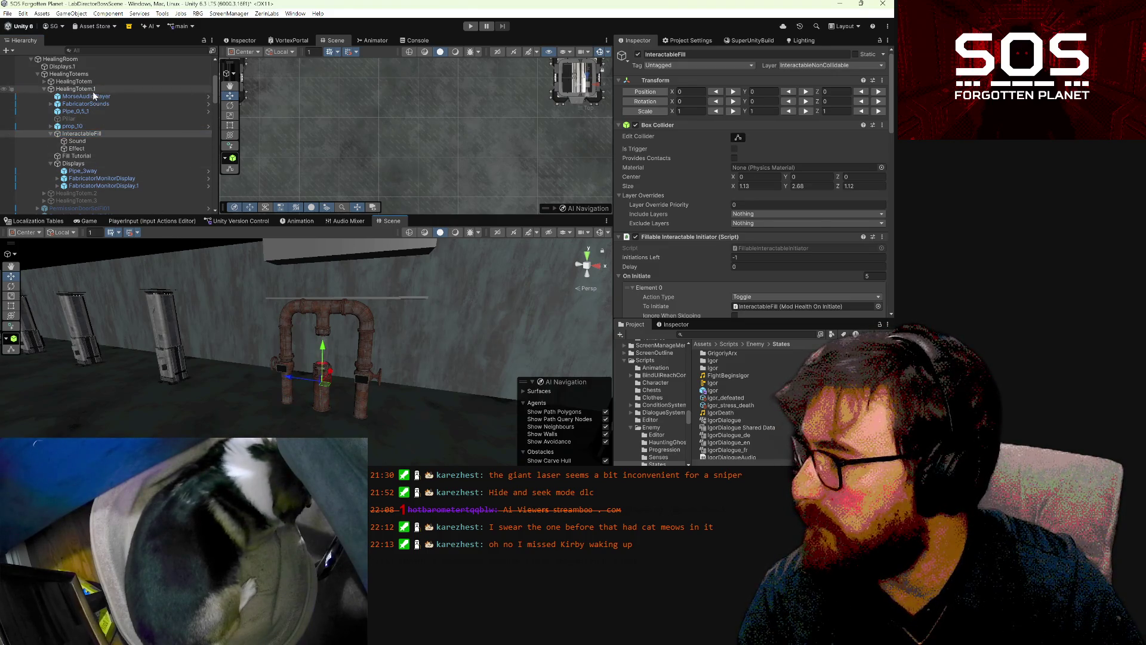
{"action": "left_click", "coordinate": [75, 89]}
{"action": "left_click_drag", "start_coordinate": [322, 346], "coordinate": [323, 366]}
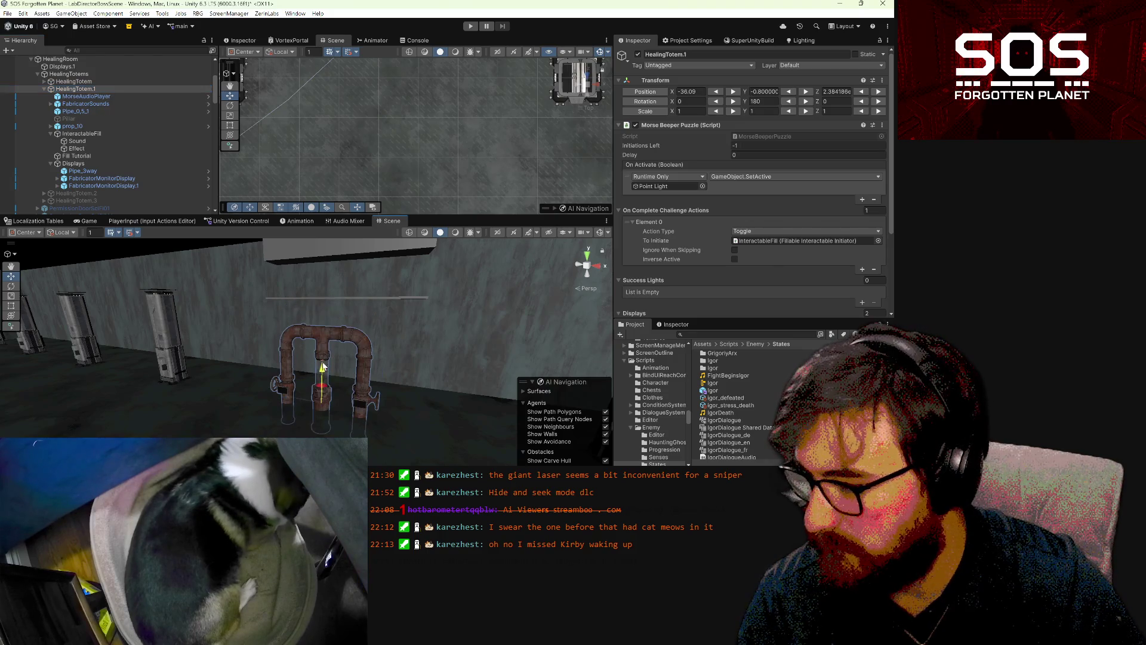
{"action": "left_click_drag", "start_coordinate": [478, 422], "coordinate": [498, 419]}
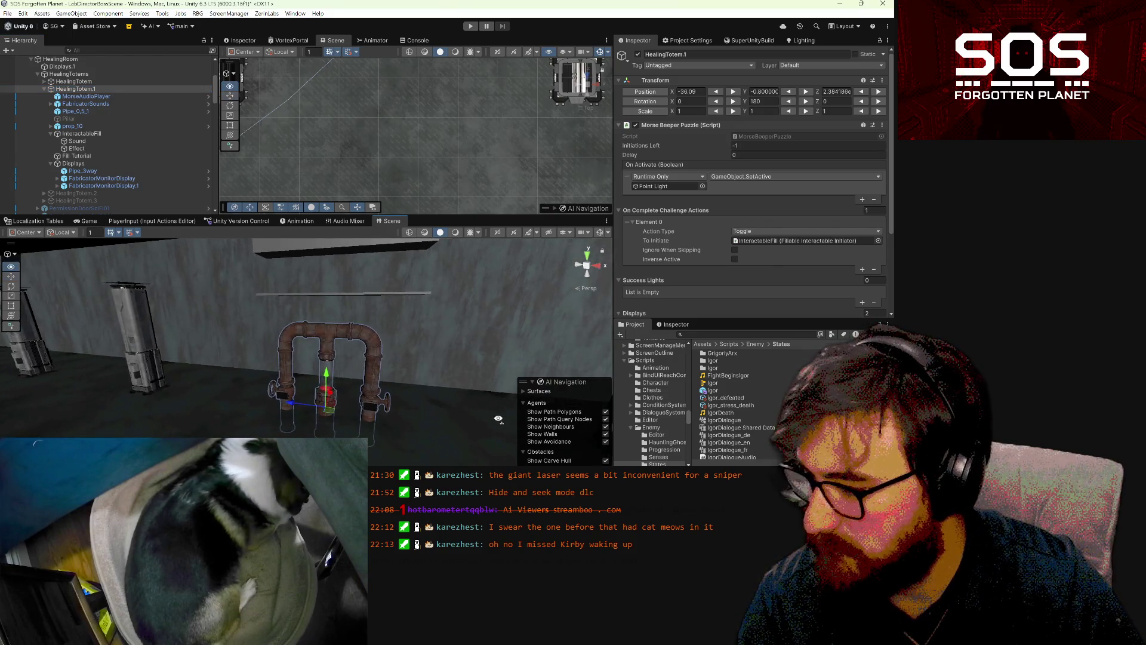
{"action": "left_click", "coordinate": [290, 361]}
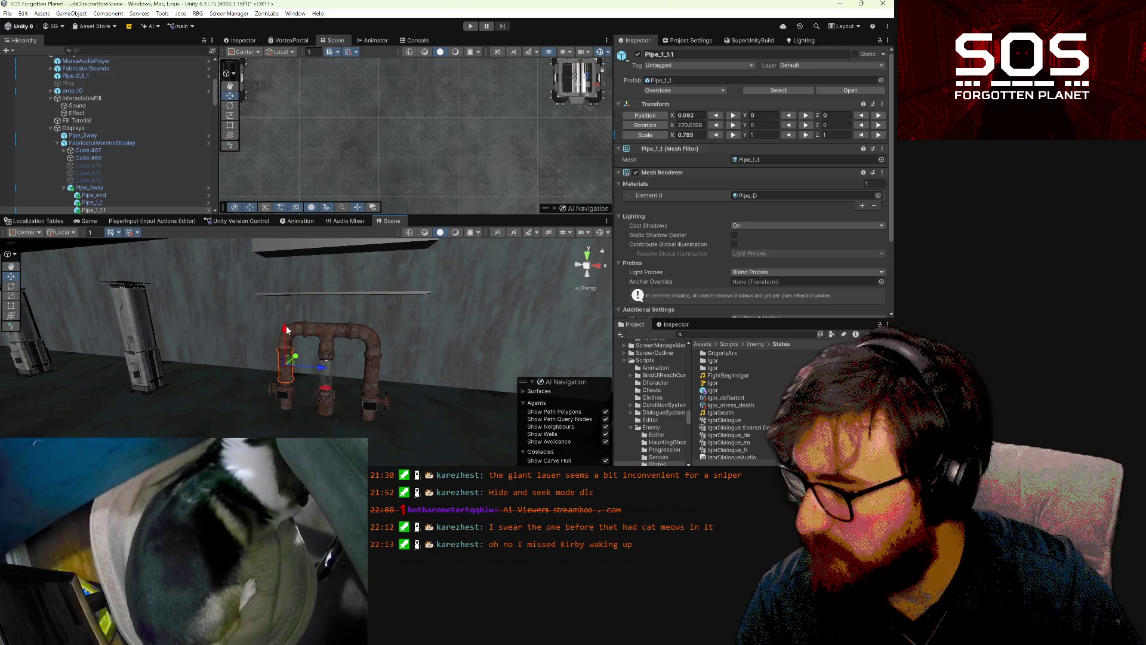
{"action": "left_click_drag", "start_coordinate": [285, 333], "coordinate": [283, 342]}
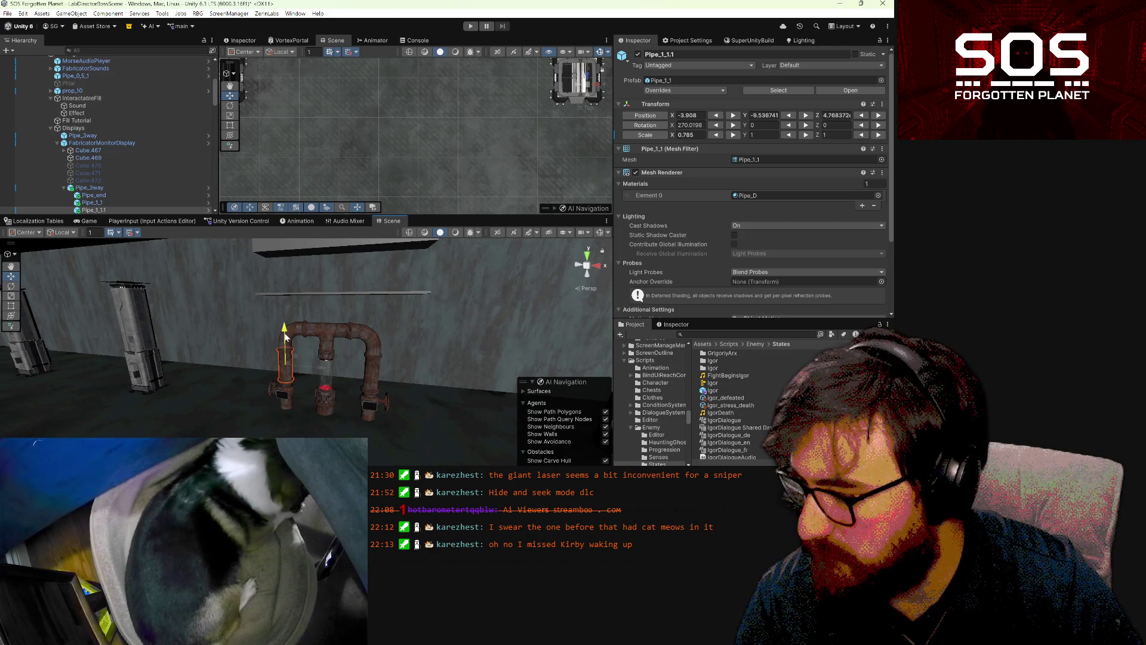
{"action": "key", "text": "ctrl+z"}
{"action": "scroll", "coordinate": [360, 363], "scroll_direction": "up", "scroll_amount": 3}
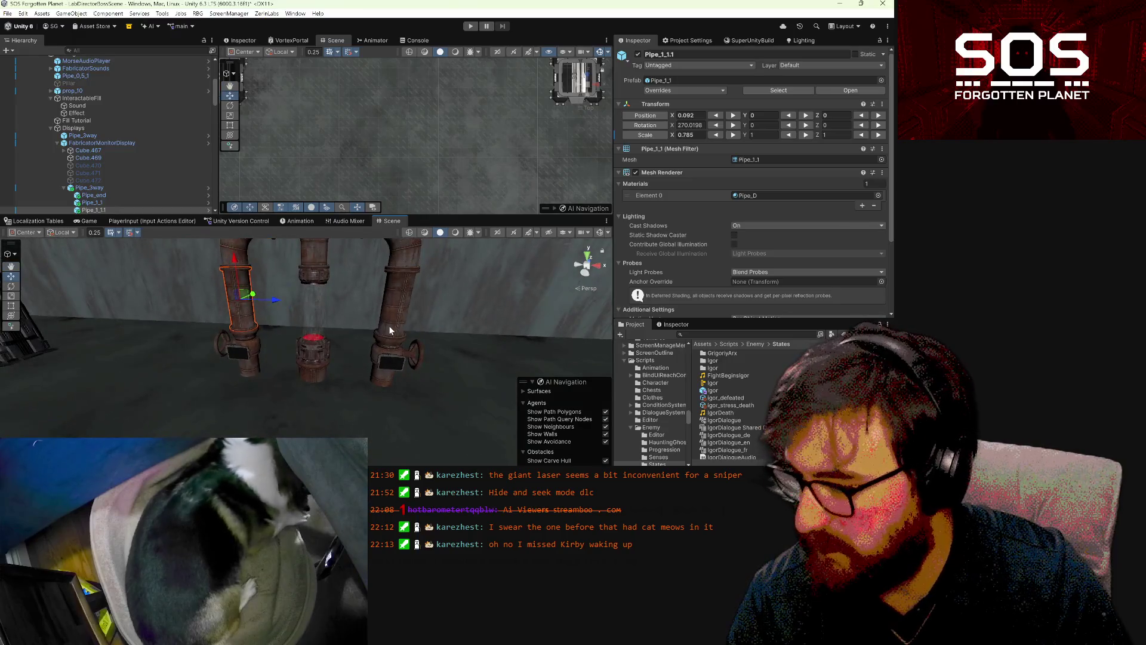
{"action": "left_click", "coordinate": [389, 331], "text": "shift"}
{"action": "left_click_drag", "start_coordinate": [316, 267], "coordinate": [315, 286]}
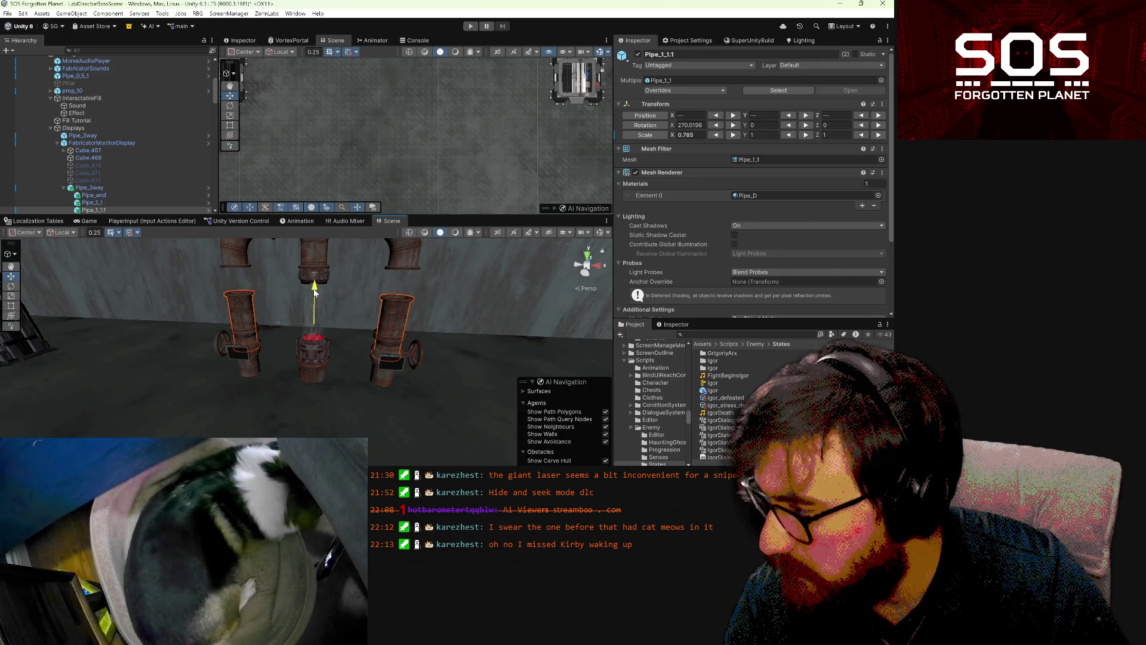
{"action": "left_click_drag", "start_coordinate": [315, 285], "coordinate": [318, 261]}
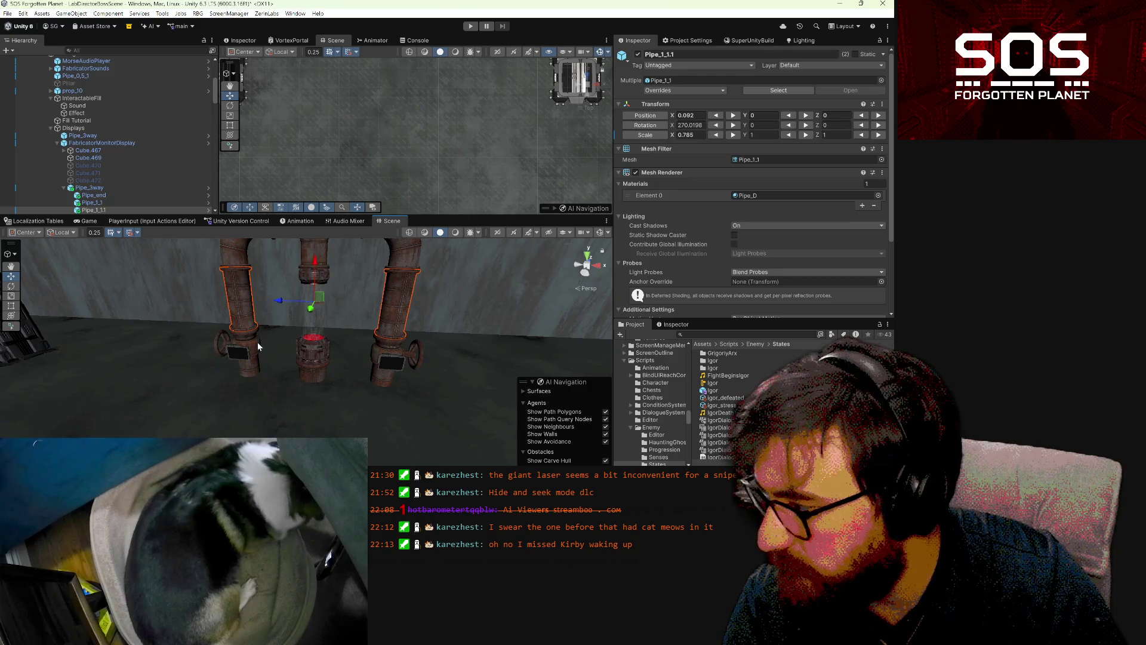
{"action": "left_click", "coordinate": [257, 344]}
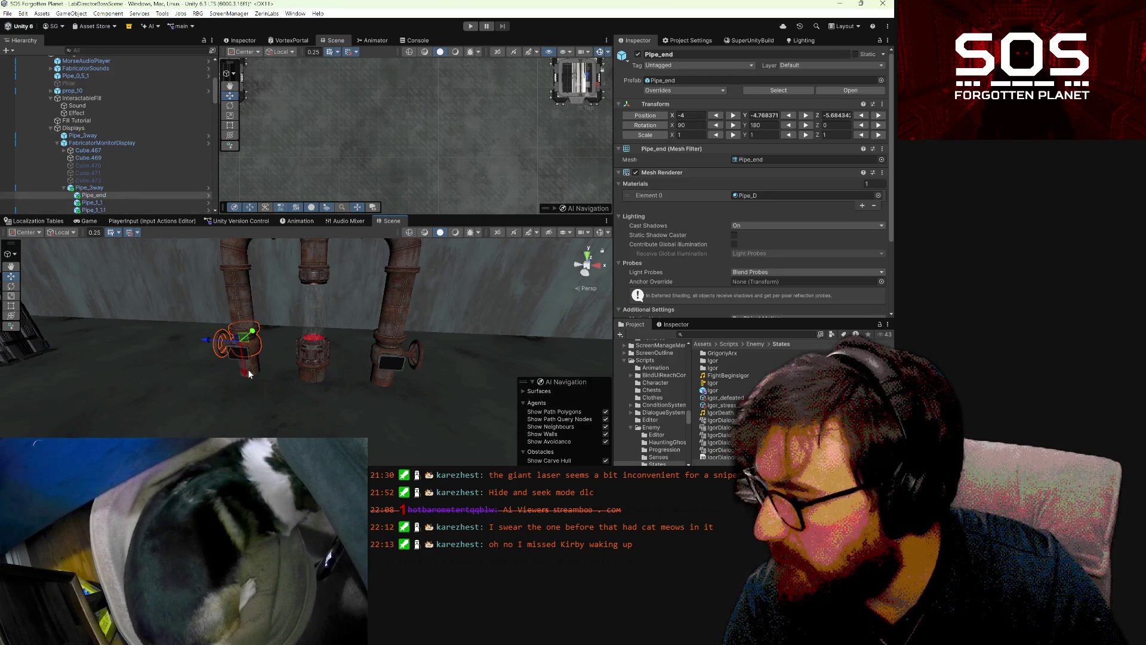
{"action": "left_click", "coordinate": [134, 187]}
{"action": "mouse_move", "coordinate": [288, 367]}
{"action": "left_mouse_down", "text": "alt"}
{"action": "mouse_move", "coordinate": [272, 388]}
{"action": "mouse_move", "coordinate": [304, 349]}
{"action": "left_mouse_up", "text": "alt"}
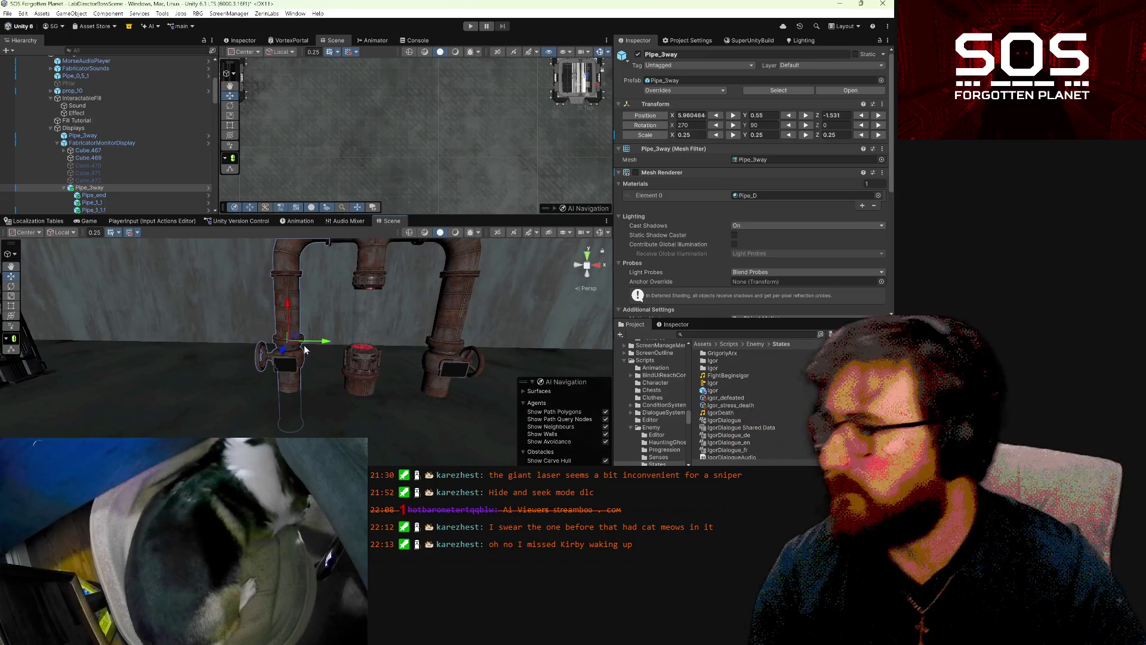
{"action": "scroll", "coordinate": [134, 204], "scroll_direction": "down", "scroll_amount": 2}
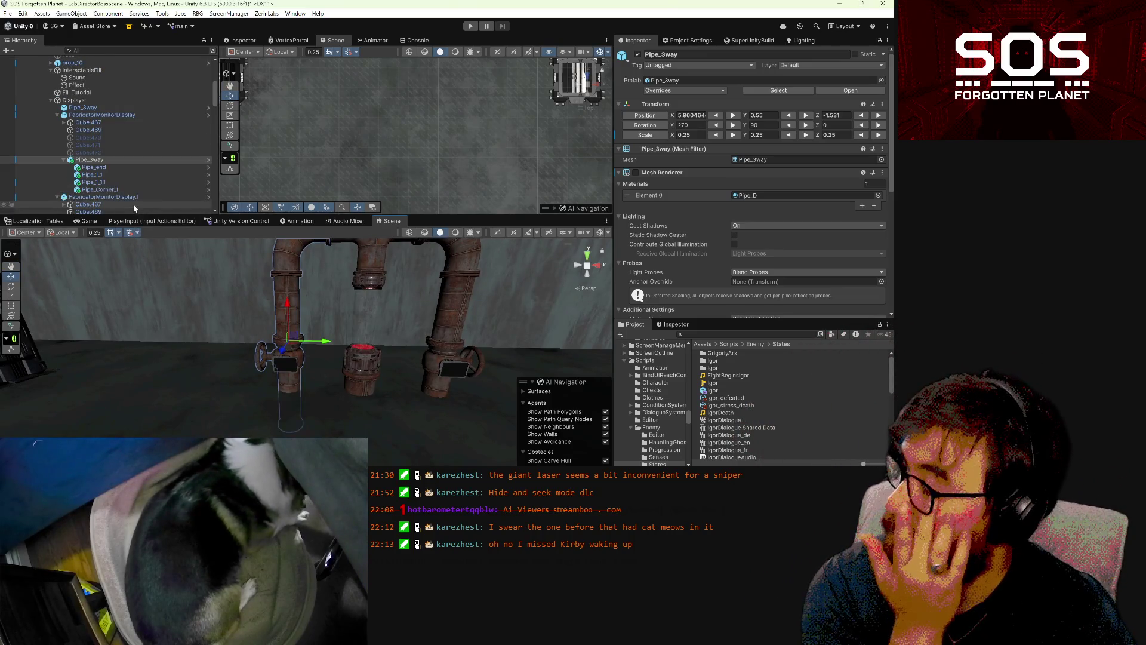
{"action": "left_click", "coordinate": [138, 188]}
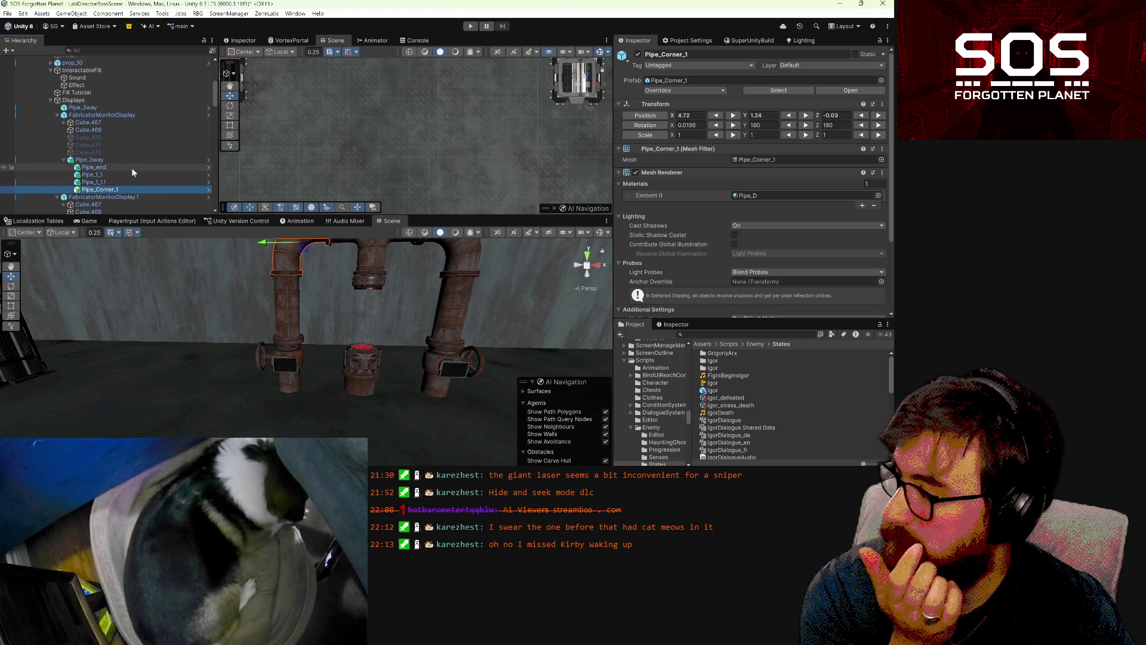
{"action": "left_click", "coordinate": [132, 161]}
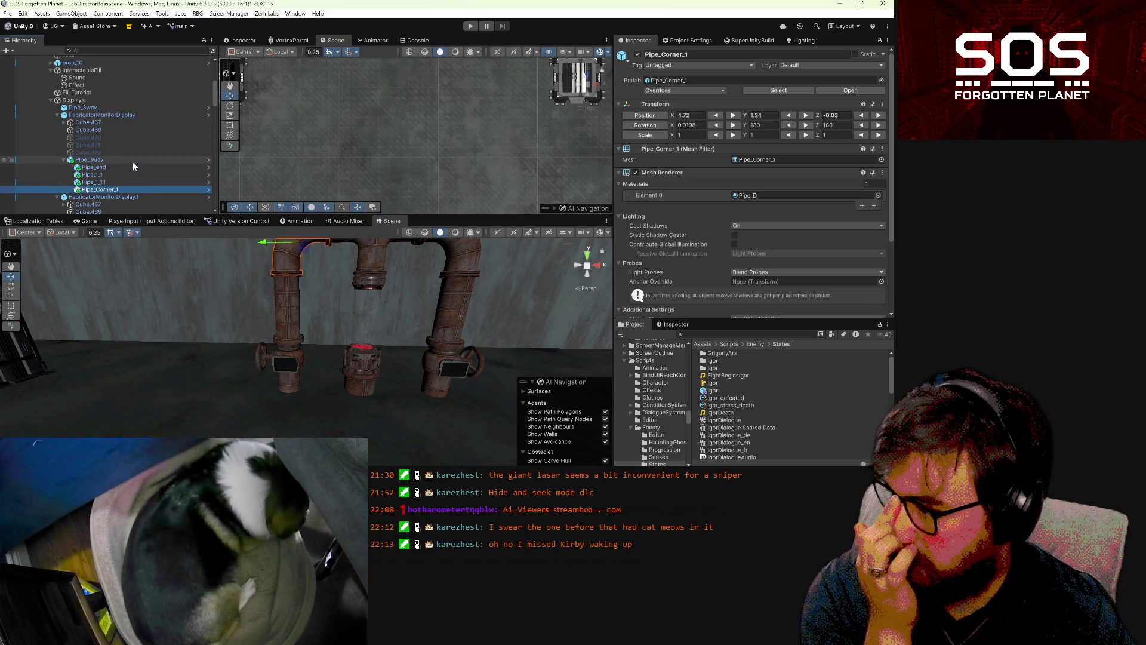
{"action": "left_click", "coordinate": [132, 173]}
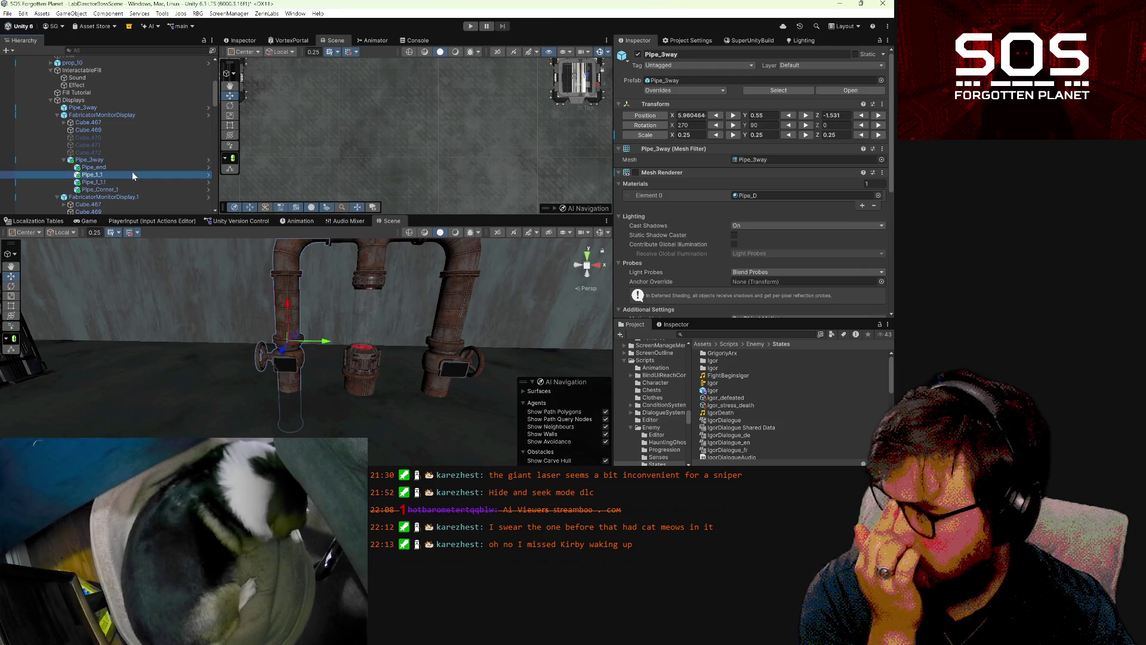
{"action": "left_click", "coordinate": [133, 182]}
{"action": "left_click", "coordinate": [131, 189]}
{"action": "left_click", "coordinate": [131, 168]}
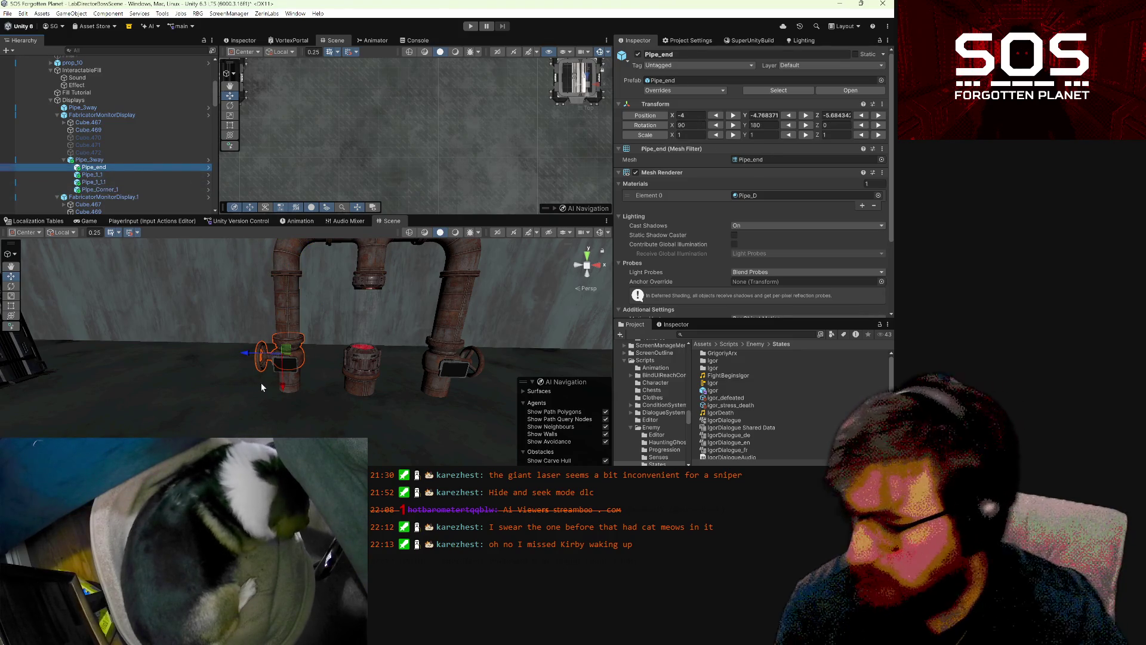
- Lift Pipe_end up the left pipe and lower Pipe_1_1.1, undoing a stray move
{"action": "left_click_drag", "start_coordinate": [282, 382], "coordinate": [285, 328]}
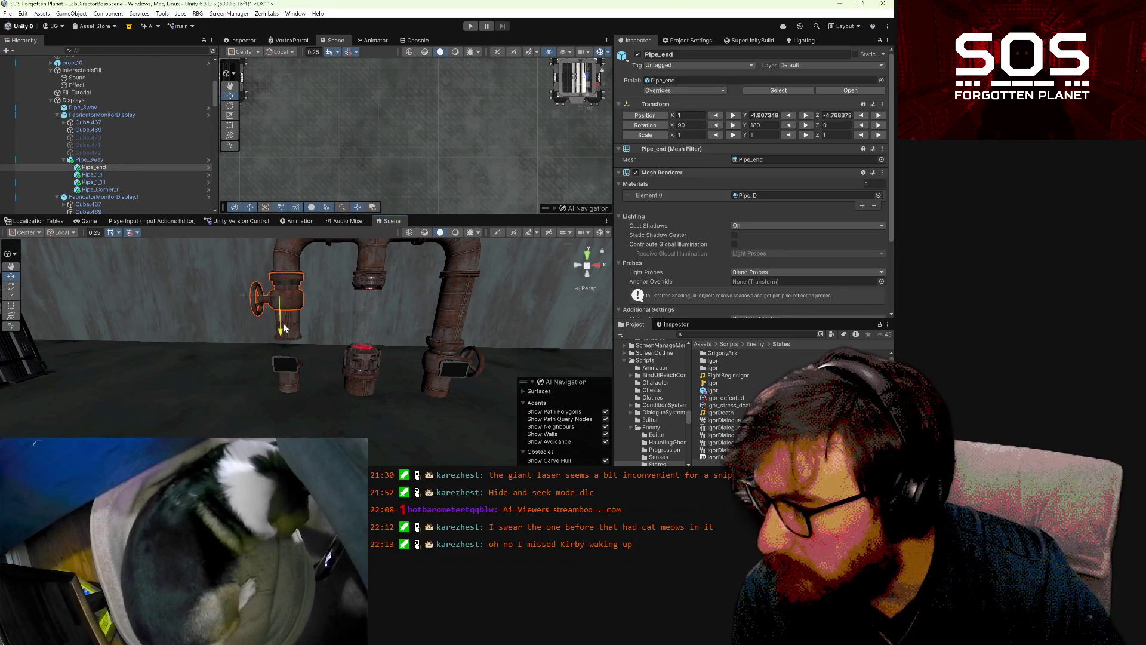
{"action": "left_click", "coordinate": [297, 333]}
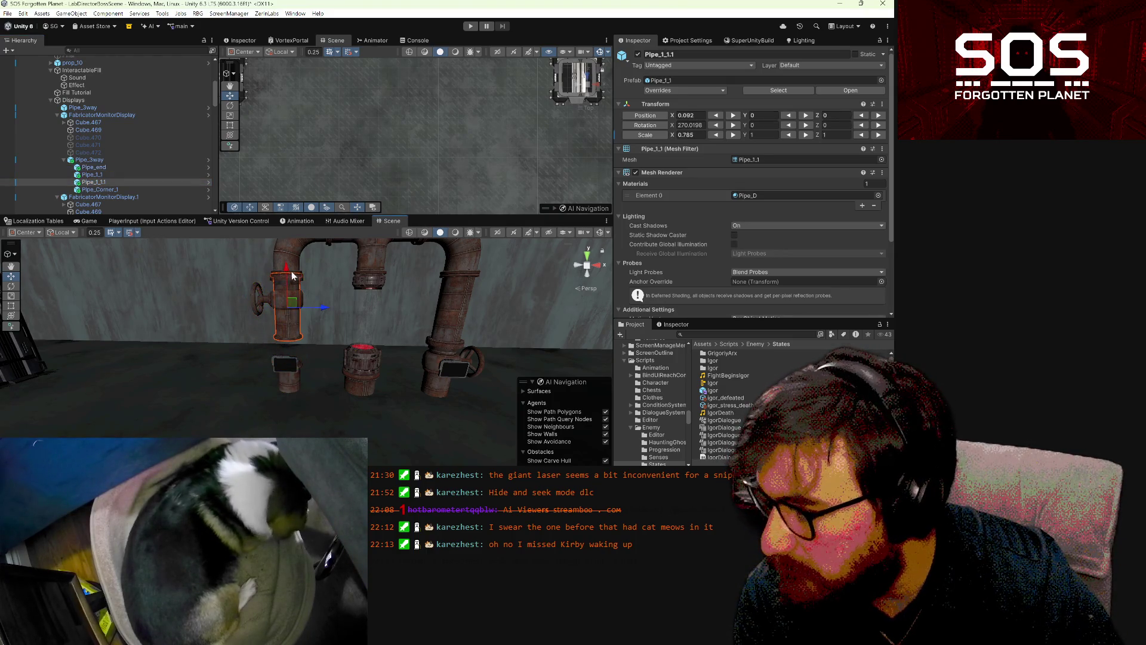
{"action": "left_click_drag", "start_coordinate": [286, 271], "coordinate": [285, 298]}
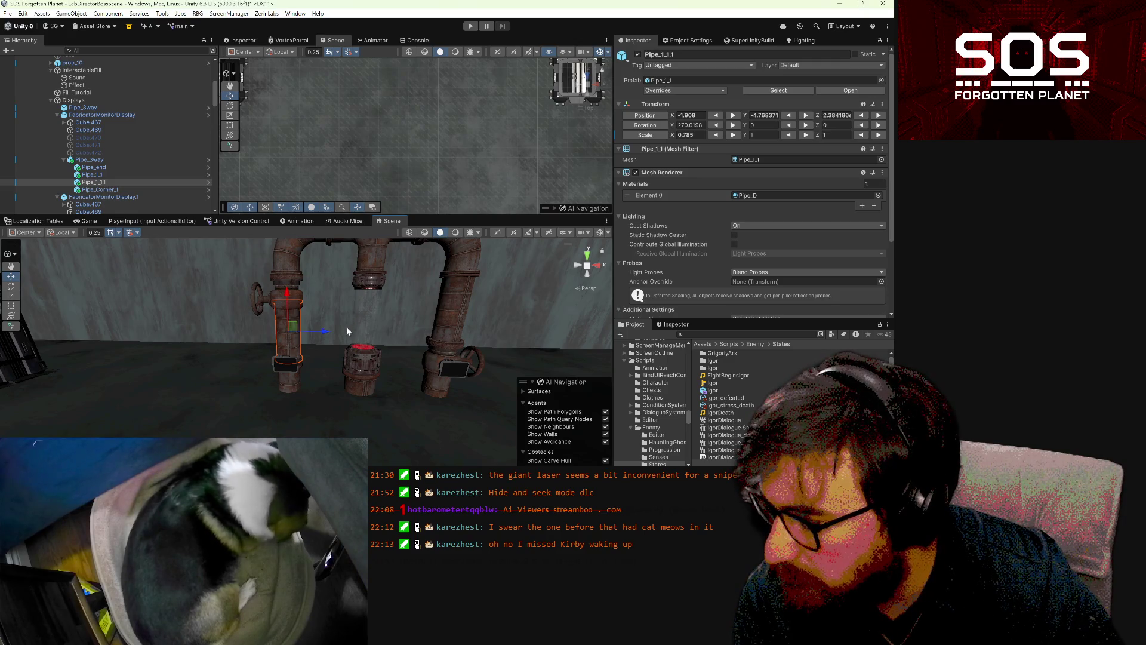
{"action": "mouse_move", "coordinate": [287, 294]}
{"action": "left_mouse_down"}
{"action": "mouse_move", "coordinate": [424, 276]}
{"action": "mouse_move", "coordinate": [384, 338]}
{"action": "left_mouse_up"}
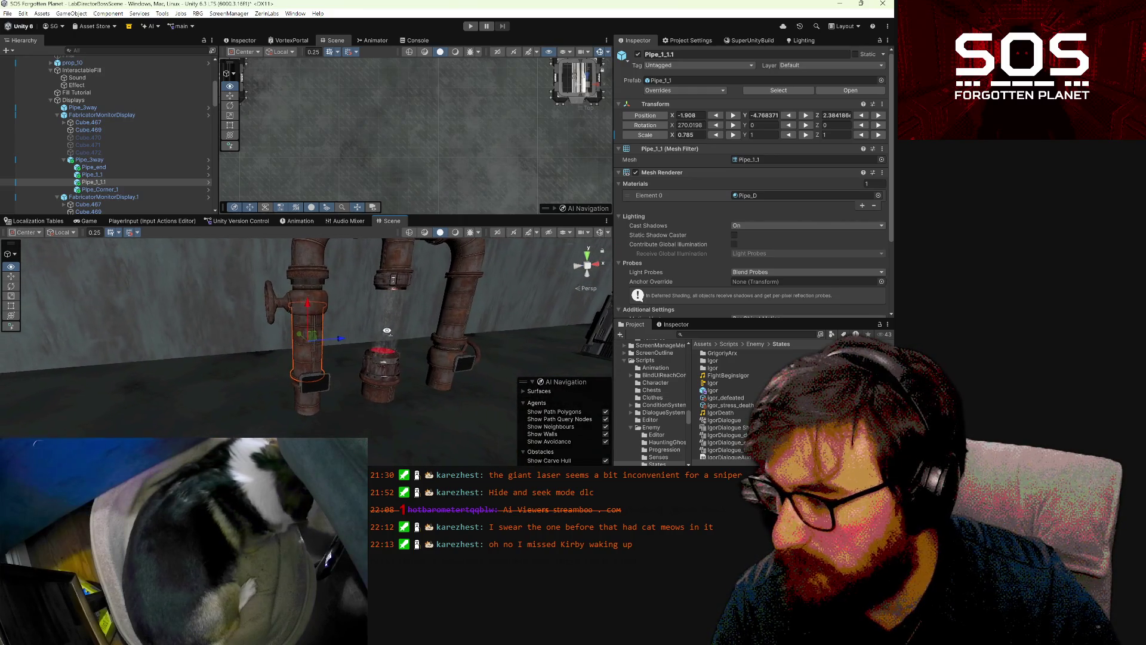
{"action": "scroll", "coordinate": [370, 358], "scroll_direction": "up", "scroll_amount": 8}
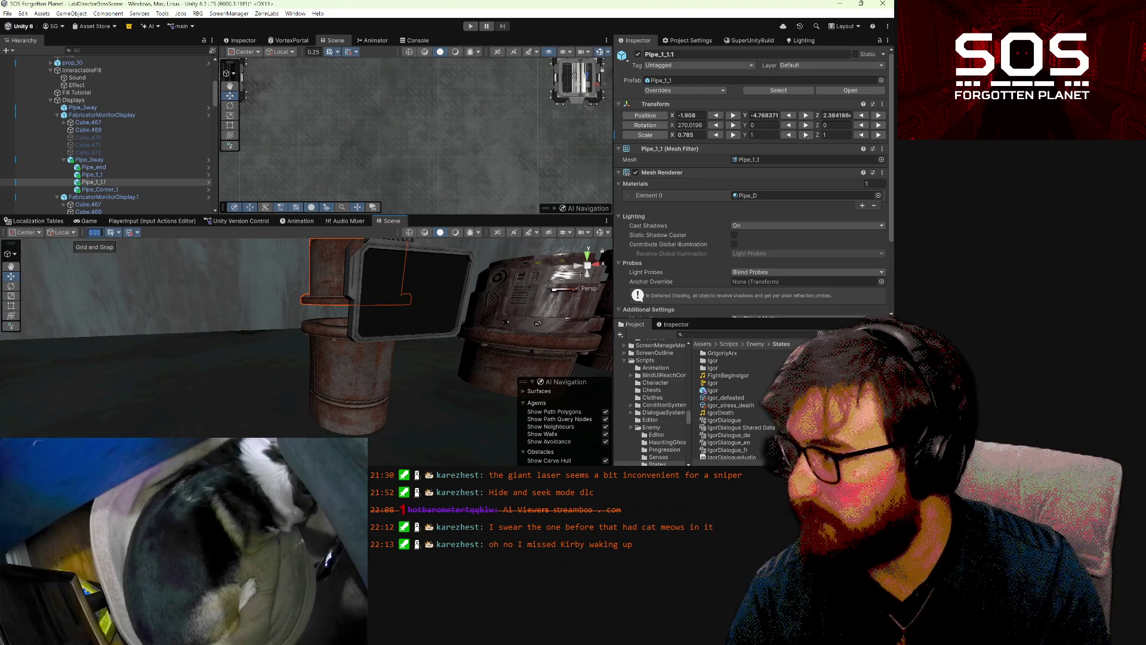
{"action": "key", "text": "ctrl+z"}
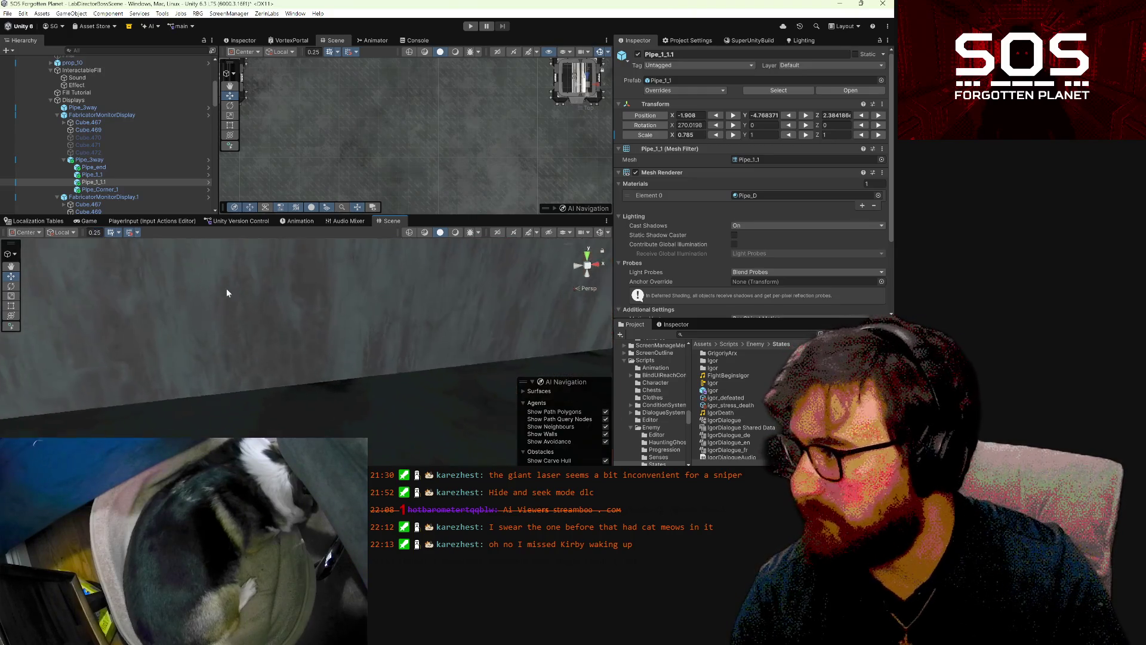
- Retry sliding the pipe section down beside the valve, undoing that placement
{"action": "left_click_drag", "start_coordinate": [296, 313], "coordinate": [391, 326]}
{"action": "left_click_drag", "start_coordinate": [455, 332], "coordinate": [287, 299]}
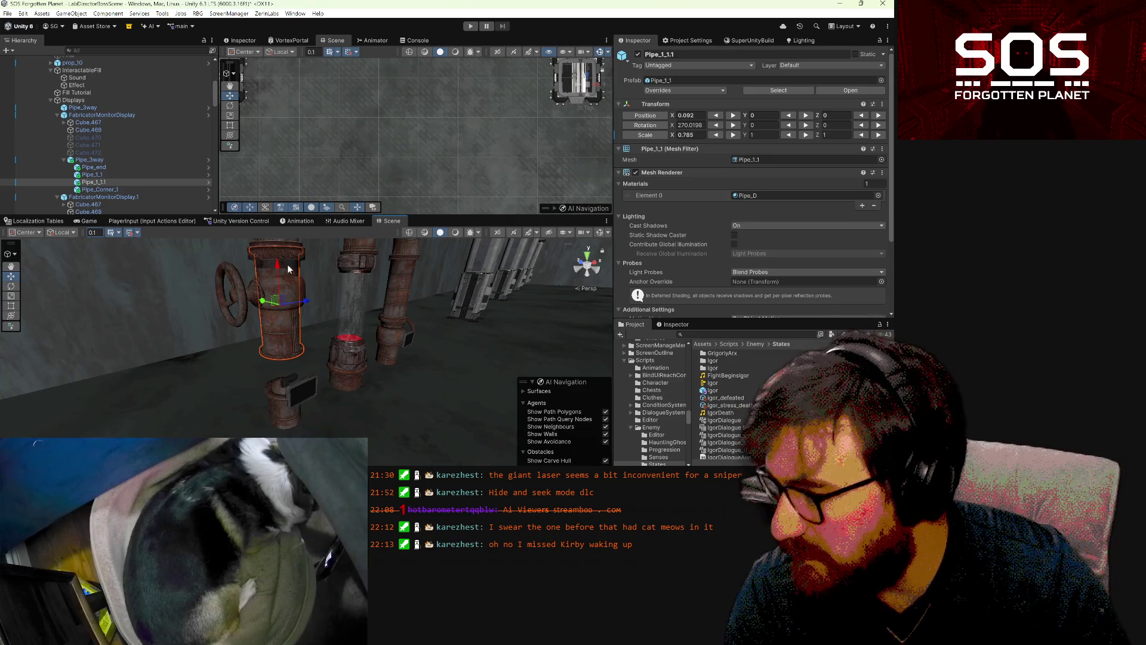
{"action": "left_click_drag", "start_coordinate": [278, 272], "coordinate": [280, 311]}
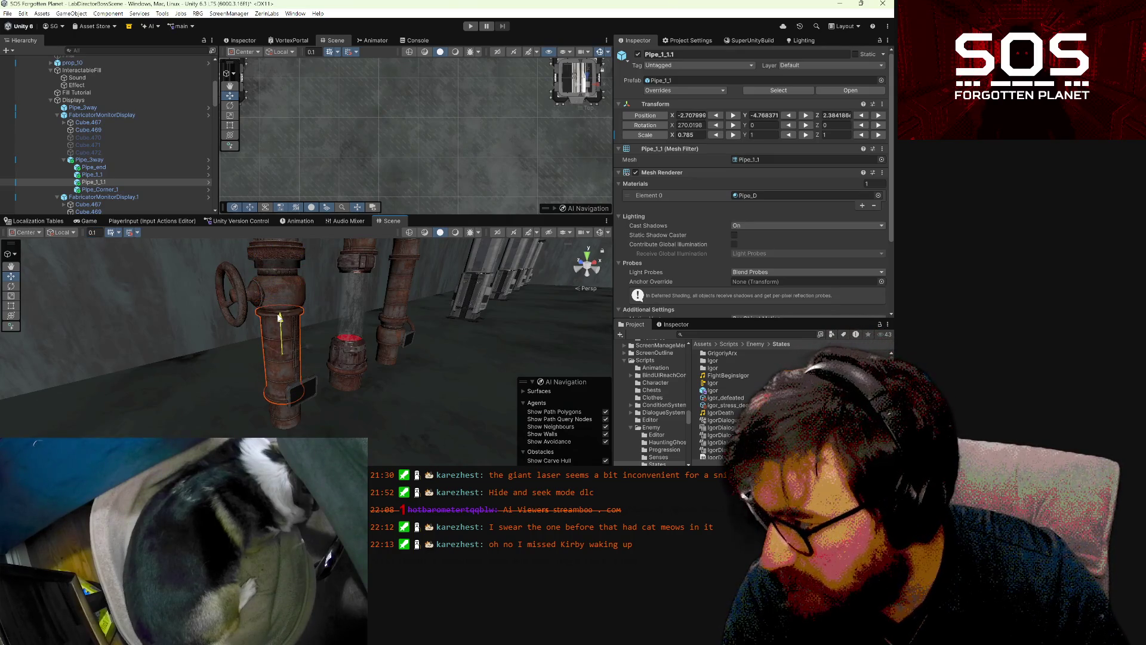
{"action": "mouse_move", "coordinate": [355, 351]}
{"action": "left_mouse_down"}
{"action": "mouse_move", "coordinate": [287, 344]}
{"action": "mouse_move", "coordinate": [335, 324]}
{"action": "left_mouse_up"}
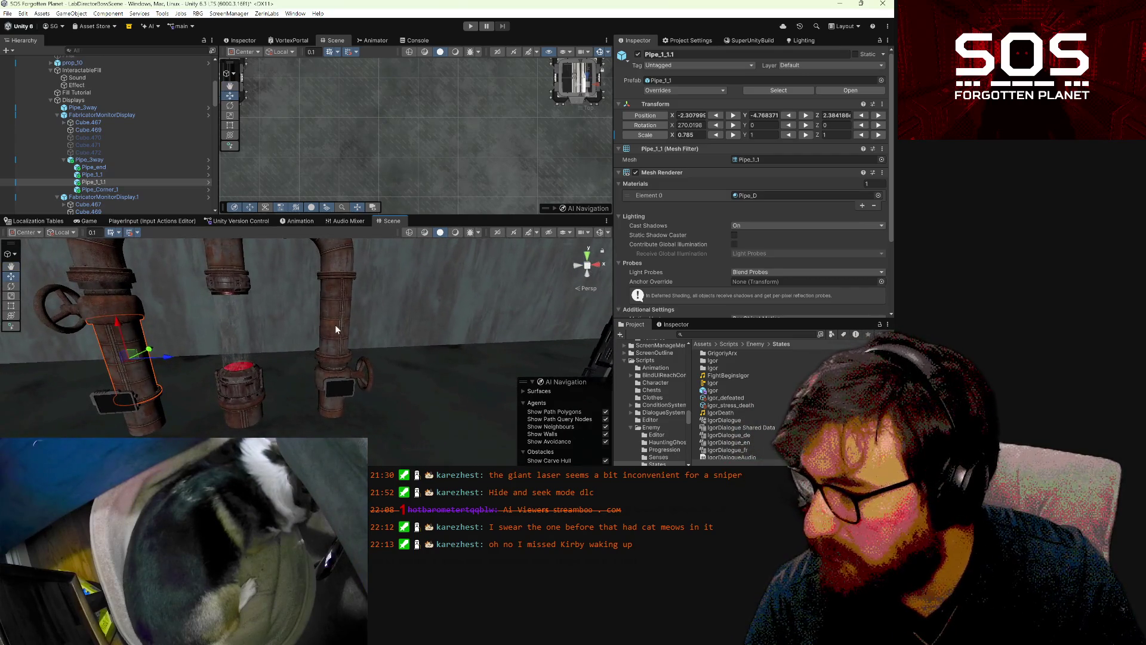
{"action": "key", "text": "ctrl+z"}
{"action": "left_click", "coordinate": [339, 366]}
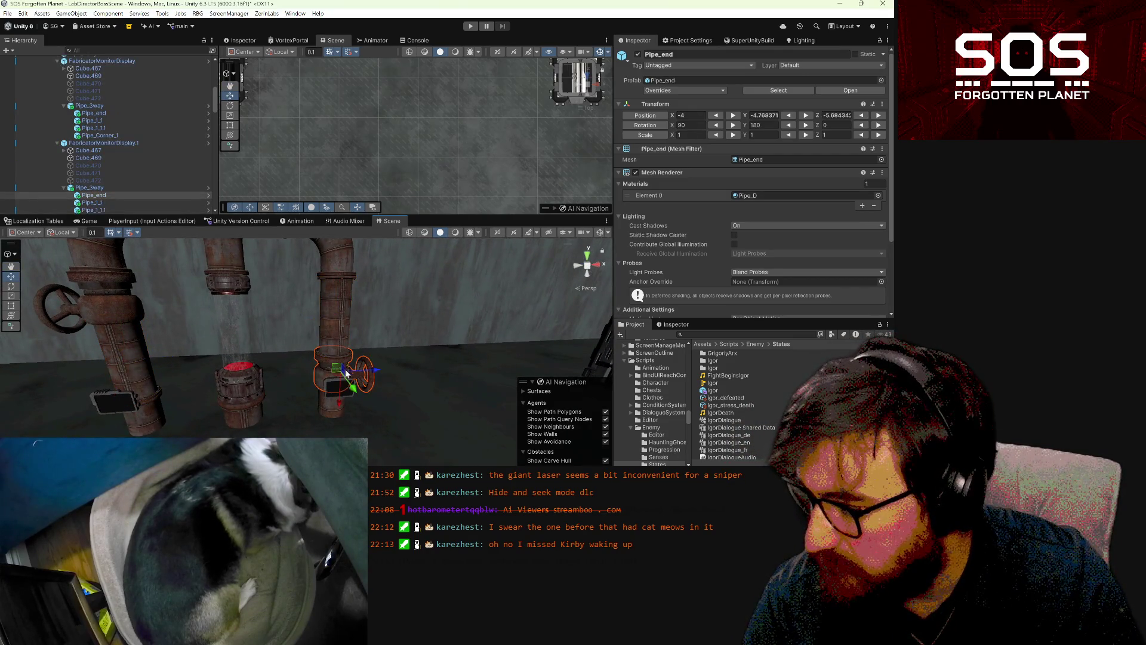
- Check the valves, glass cylinder and left pipe's monitor display, centring the pipes
{"action": "left_click", "coordinate": [326, 386], "text": "shift"}
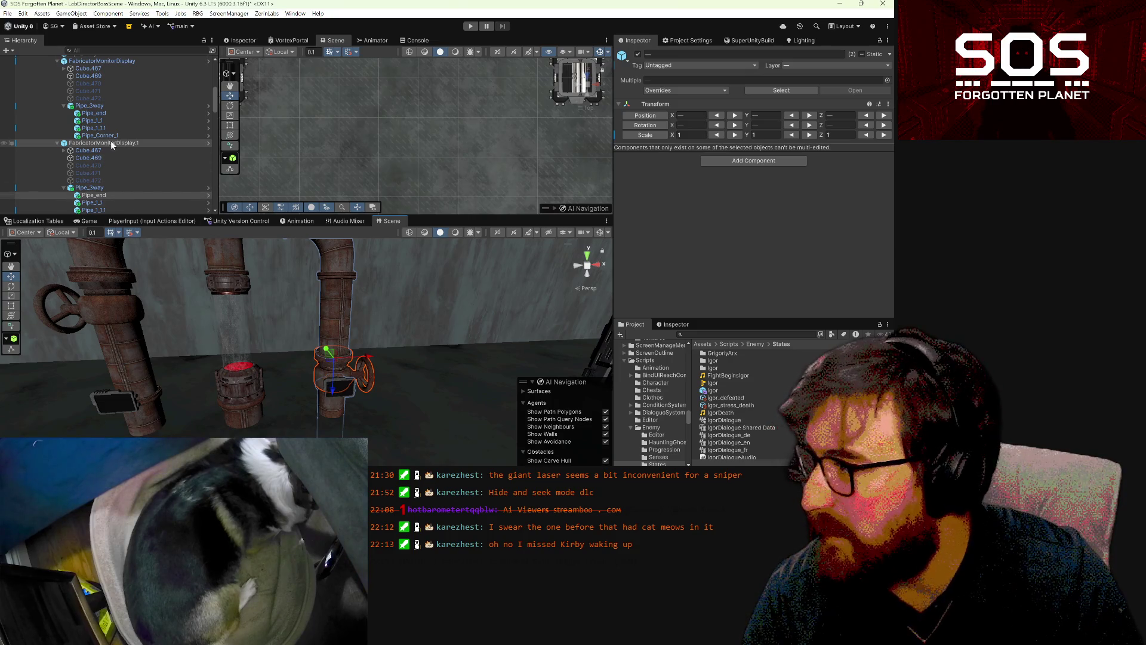
{"action": "left_click", "coordinate": [229, 363]}
{"action": "left_click", "coordinate": [124, 407]}
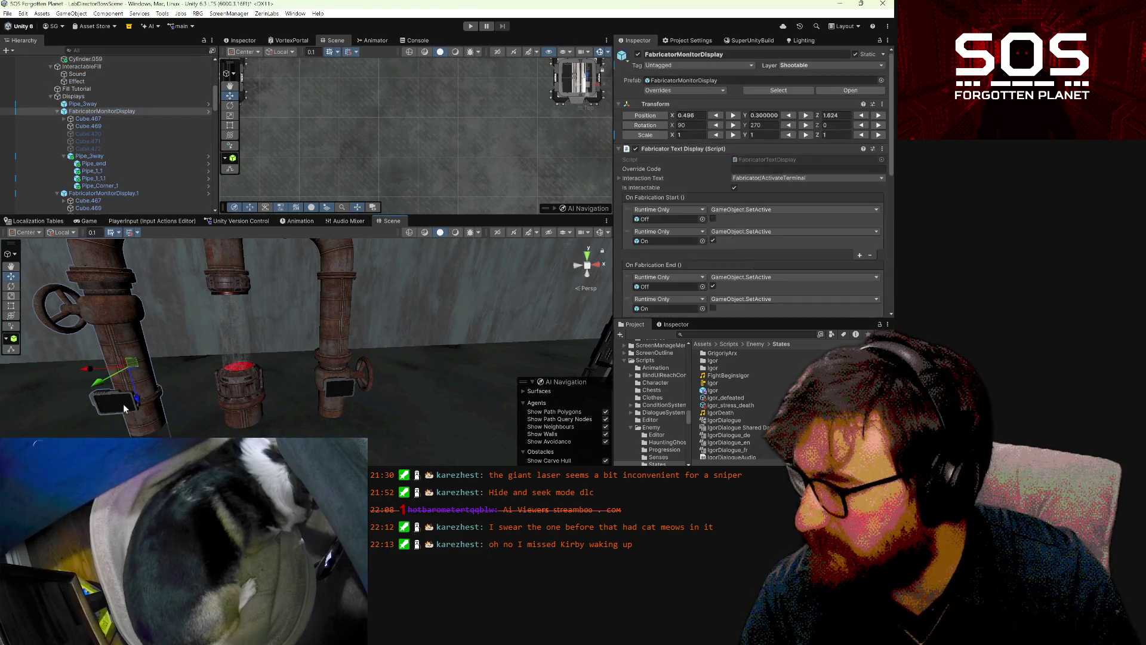
{"action": "left_click_drag", "start_coordinate": [188, 397], "coordinate": [292, 401]}
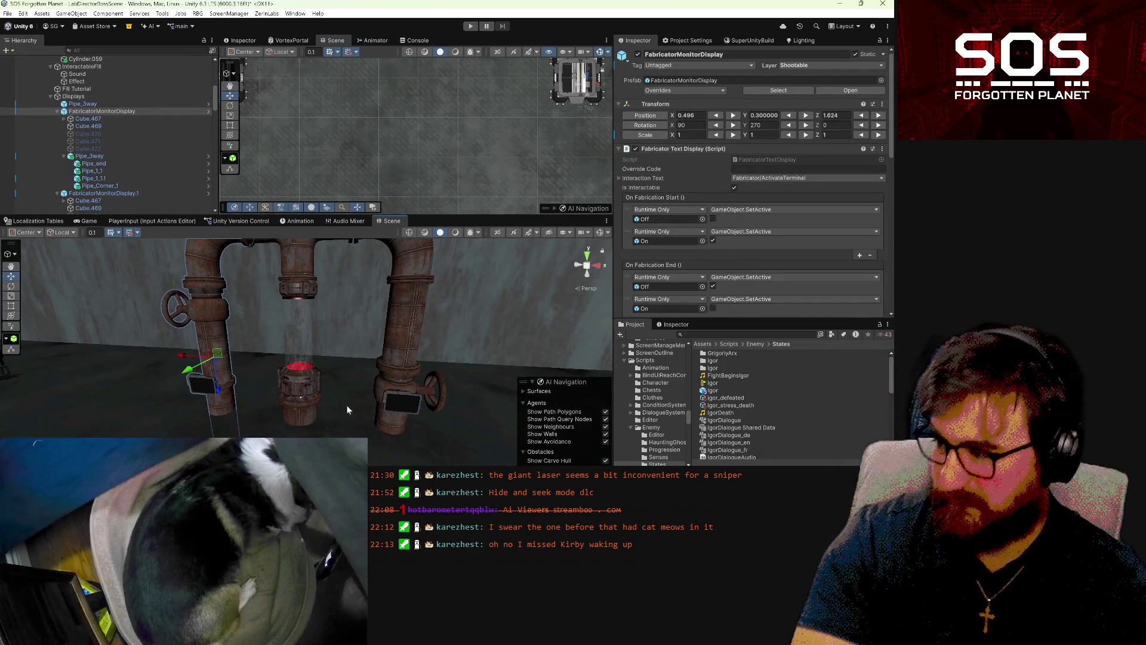
- Raise the right Pipe_end to X 1.2 and lower its Pipe_1_1.1 to X -2.907999
{"action": "left_click", "coordinate": [410, 380]}
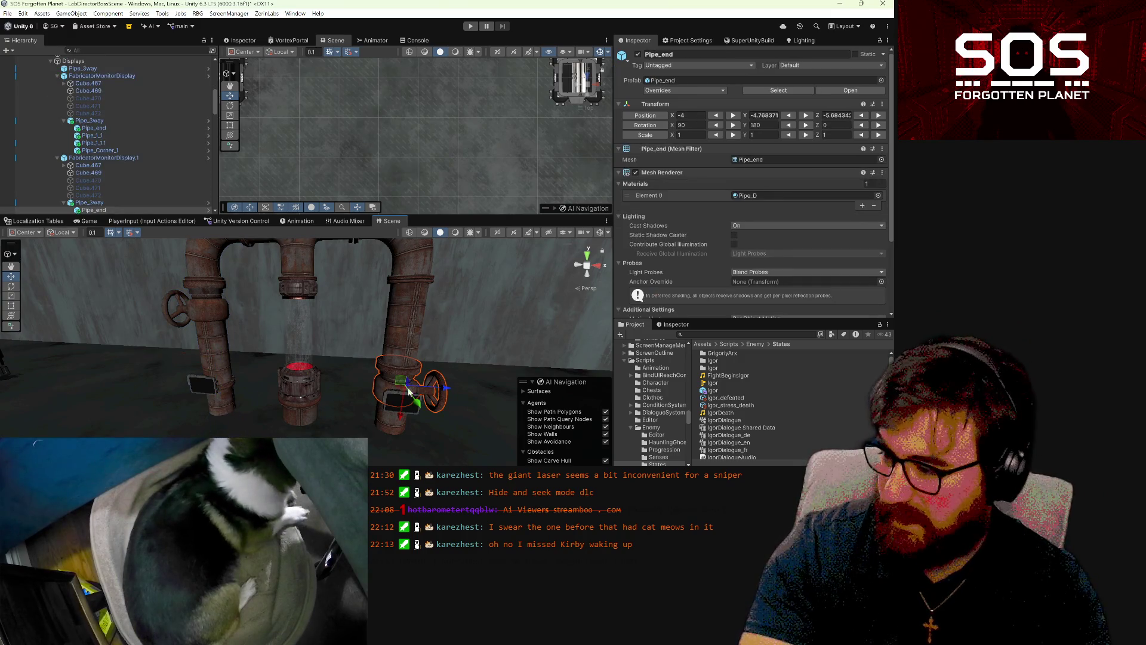
{"action": "left_click_drag", "start_coordinate": [399, 417], "coordinate": [402, 339]}
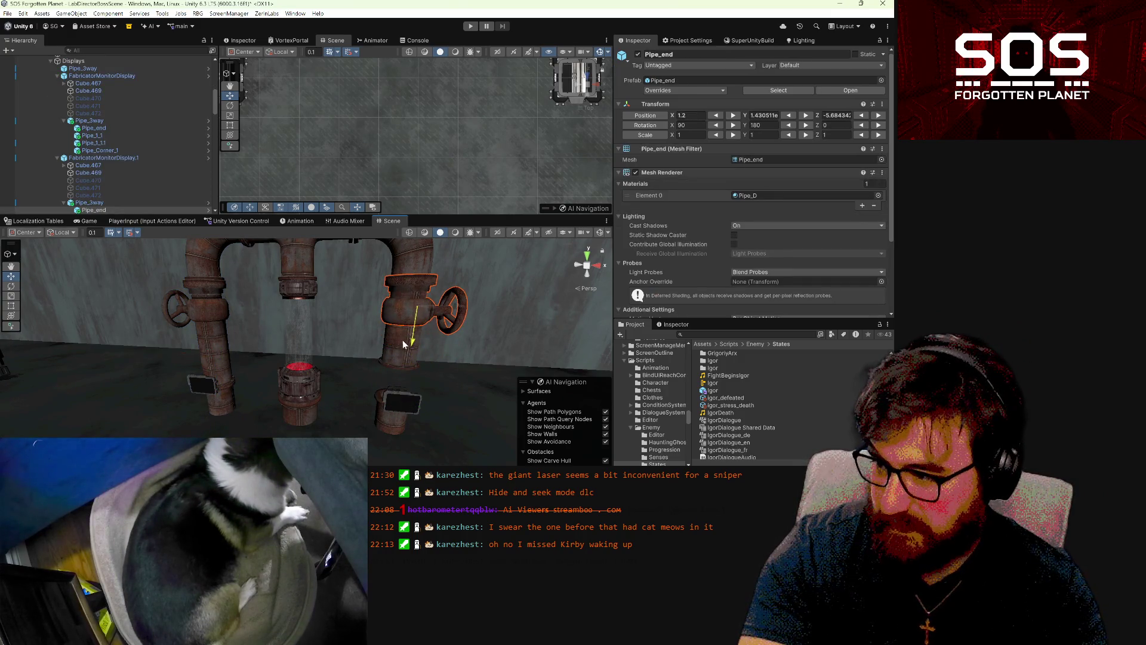
{"action": "left_click", "coordinate": [404, 341]}
{"action": "left_click_drag", "start_coordinate": [408, 295], "coordinate": [404, 322]}
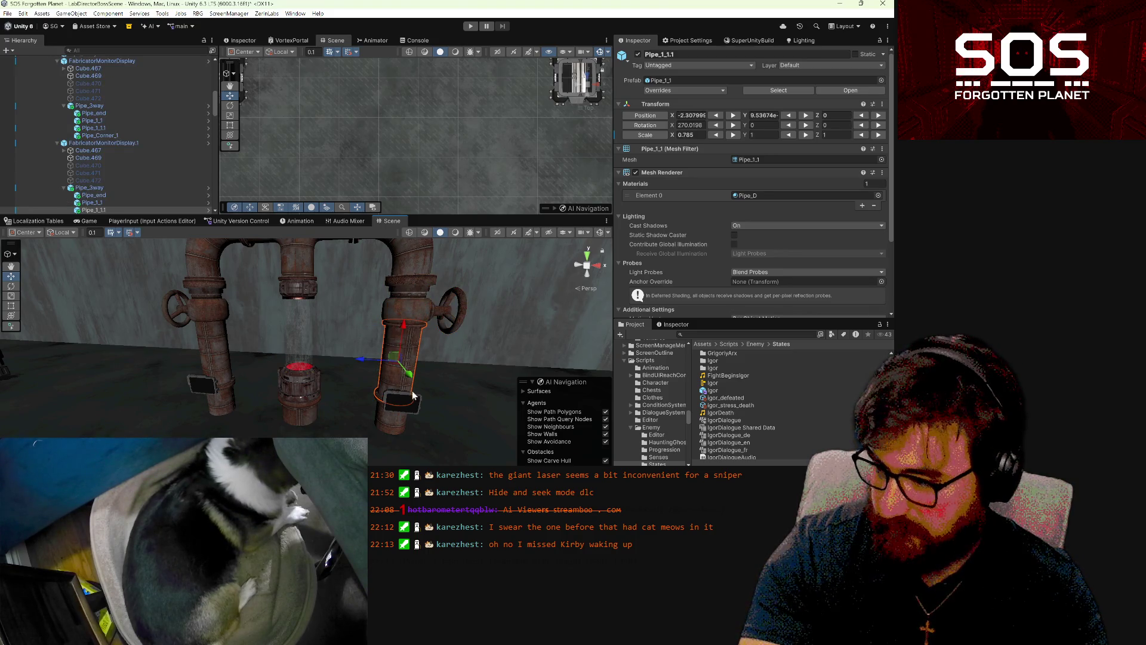
{"action": "scroll", "coordinate": [116, 149], "scroll_direction": "up", "scroll_amount": 2}
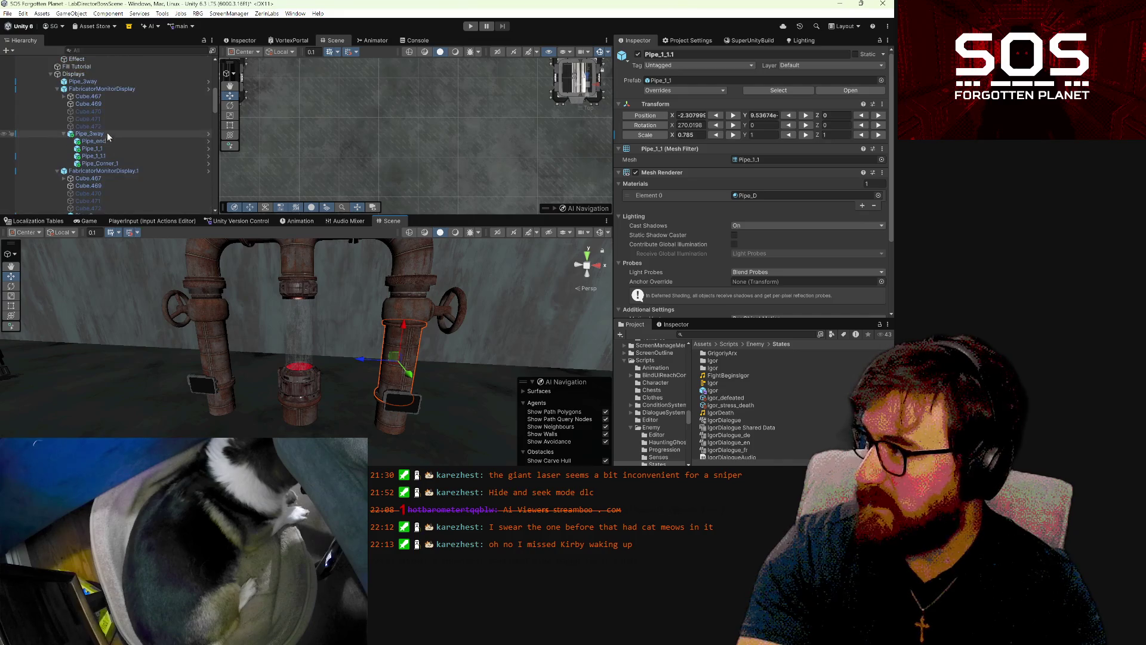
- Pick HealingTotem.1 under the HealingTotems group and drag it down in two moves to Y -1.2
{"action": "left_click", "coordinate": [93, 73]}
{"action": "scroll", "coordinate": [92, 77], "scroll_direction": "up", "scroll_amount": 5}
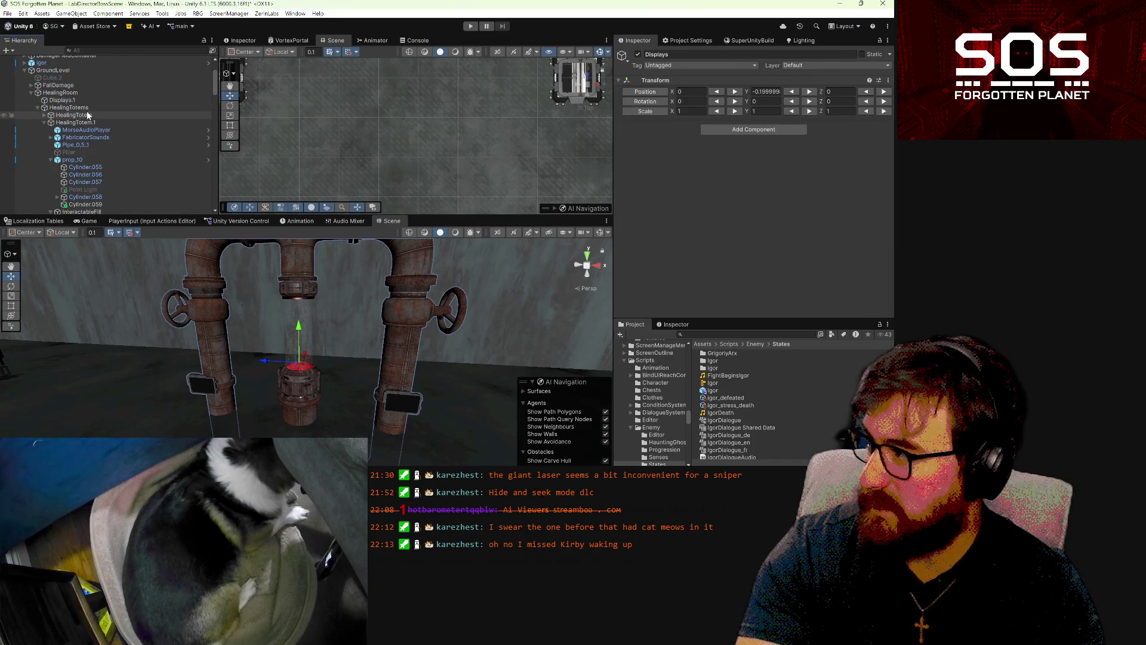
{"action": "left_click", "coordinate": [87, 108]}
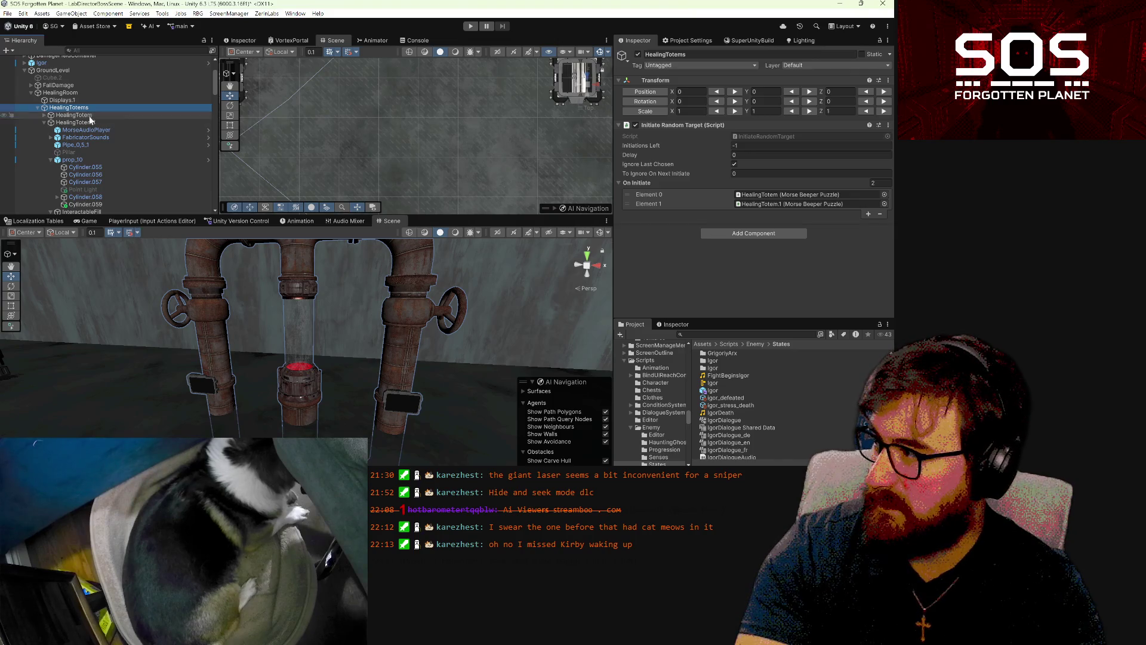
{"action": "left_click", "coordinate": [91, 122]}
{"action": "left_click_drag", "start_coordinate": [300, 378], "coordinate": [299, 389]}
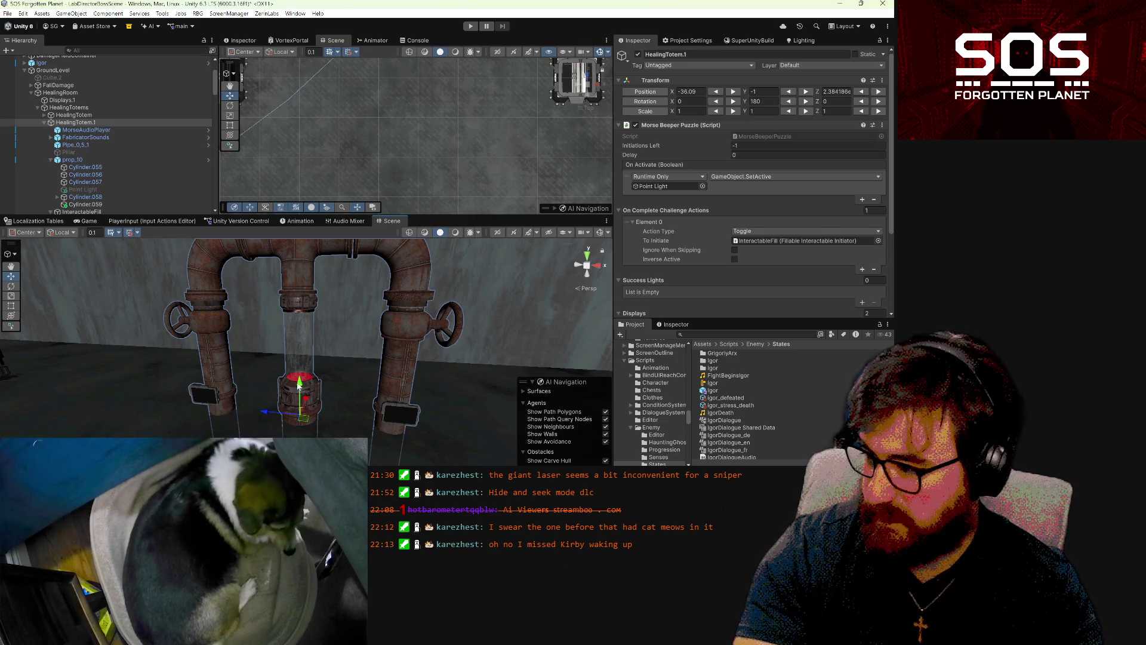
{"action": "left_click_drag", "start_coordinate": [301, 384], "coordinate": [377, 429]}
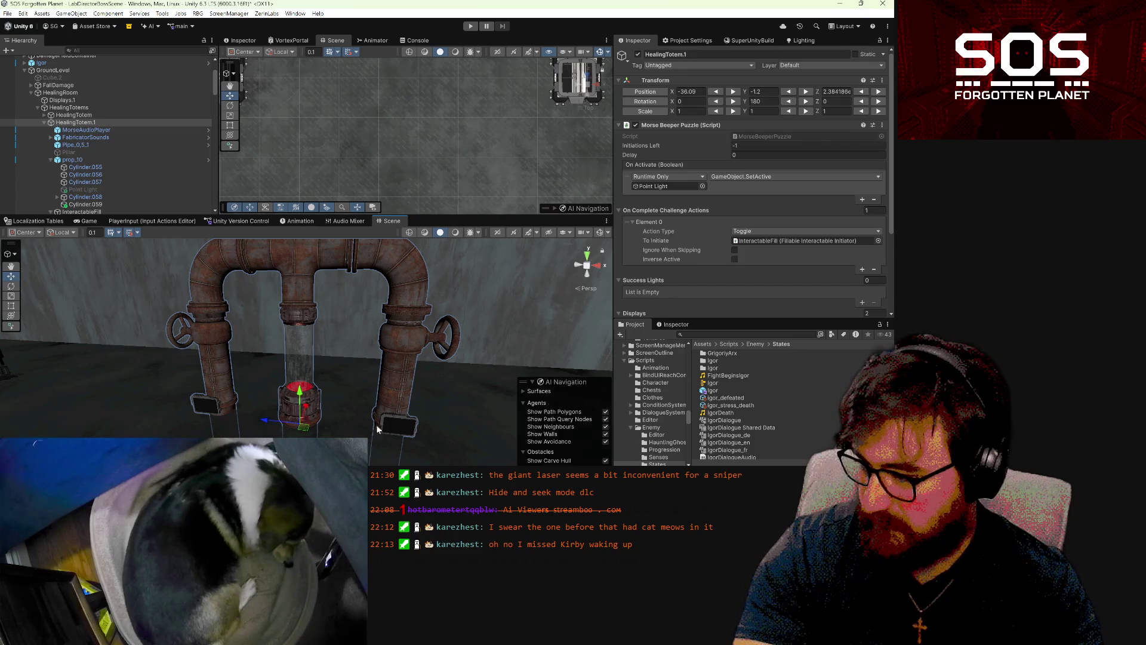
- Select Cube.467 and Cube.469 of the right monitor and move them onto the pipe's side
{"action": "left_click", "coordinate": [408, 427]}
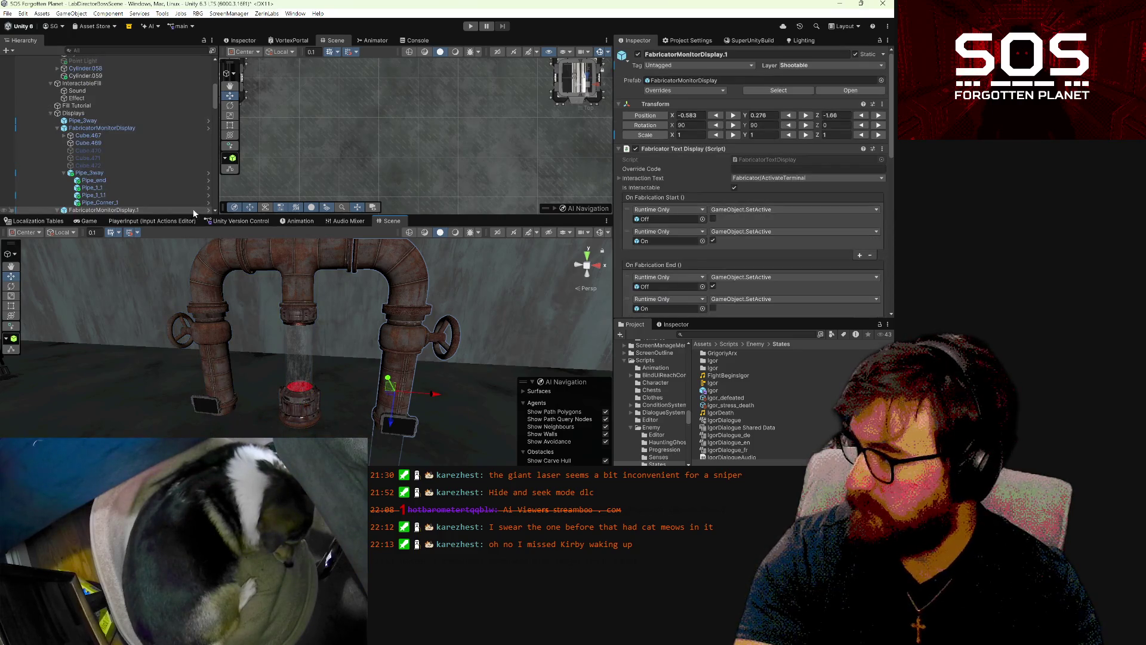
{"action": "scroll", "coordinate": [179, 203], "scroll_direction": "down", "scroll_amount": 3}
{"action": "left_click", "coordinate": [104, 157]}
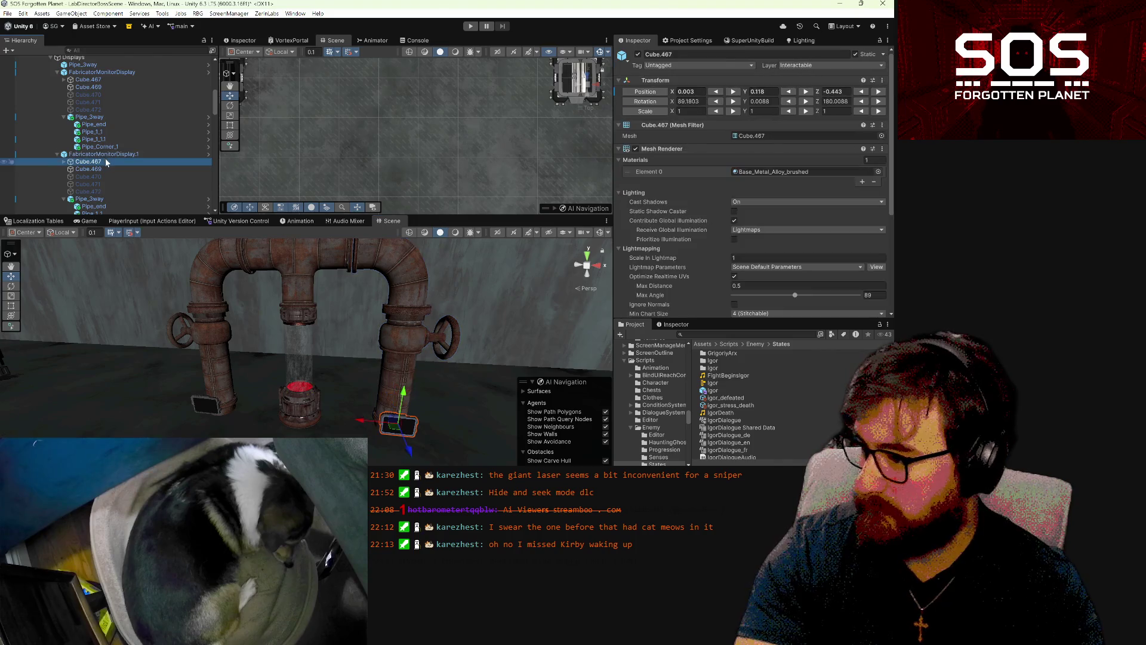
{"action": "left_click", "coordinate": [106, 168], "text": "shift"}
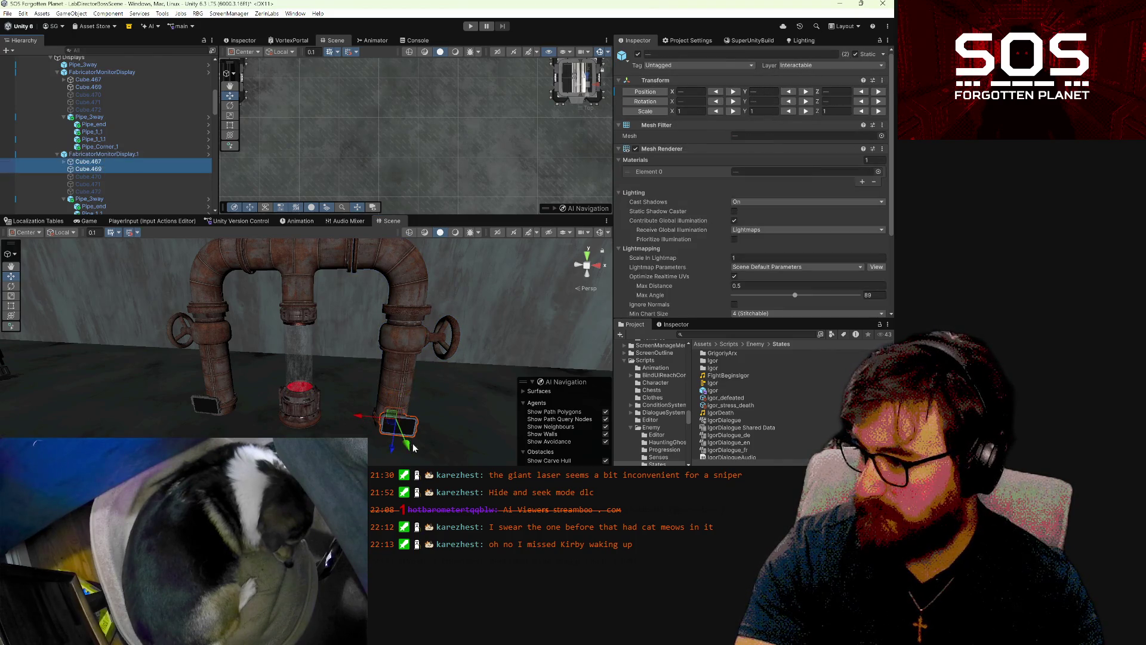
{"action": "scroll", "coordinate": [100, 194], "scroll_direction": "down", "scroll_amount": 3}
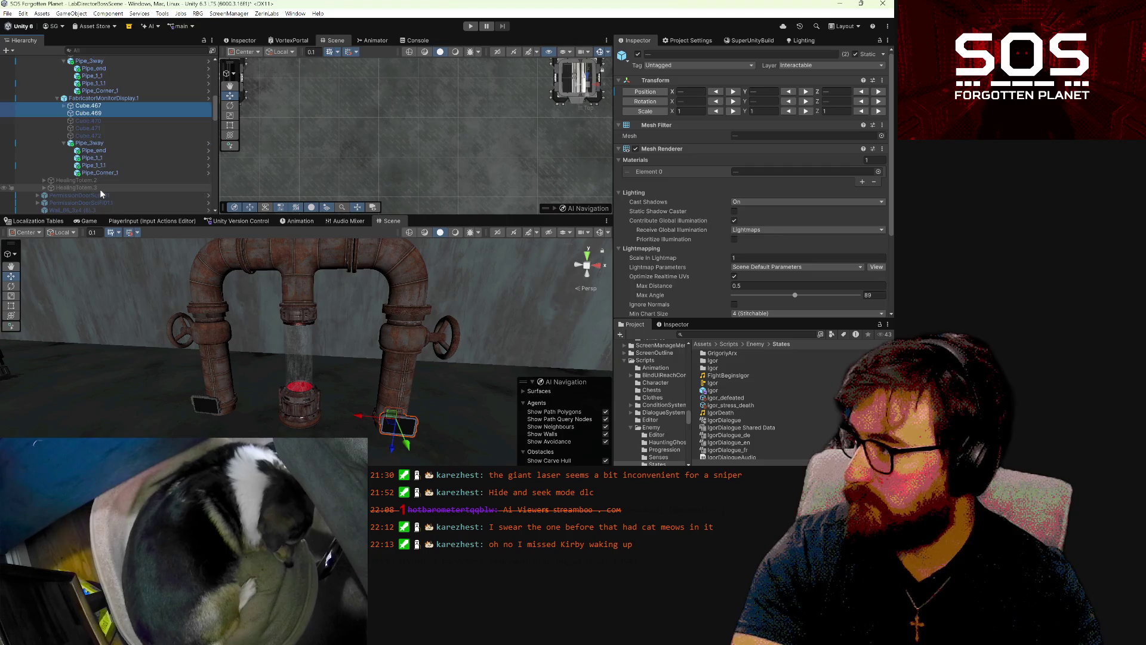
{"action": "scroll", "coordinate": [99, 189], "scroll_direction": "up", "scroll_amount": 3}
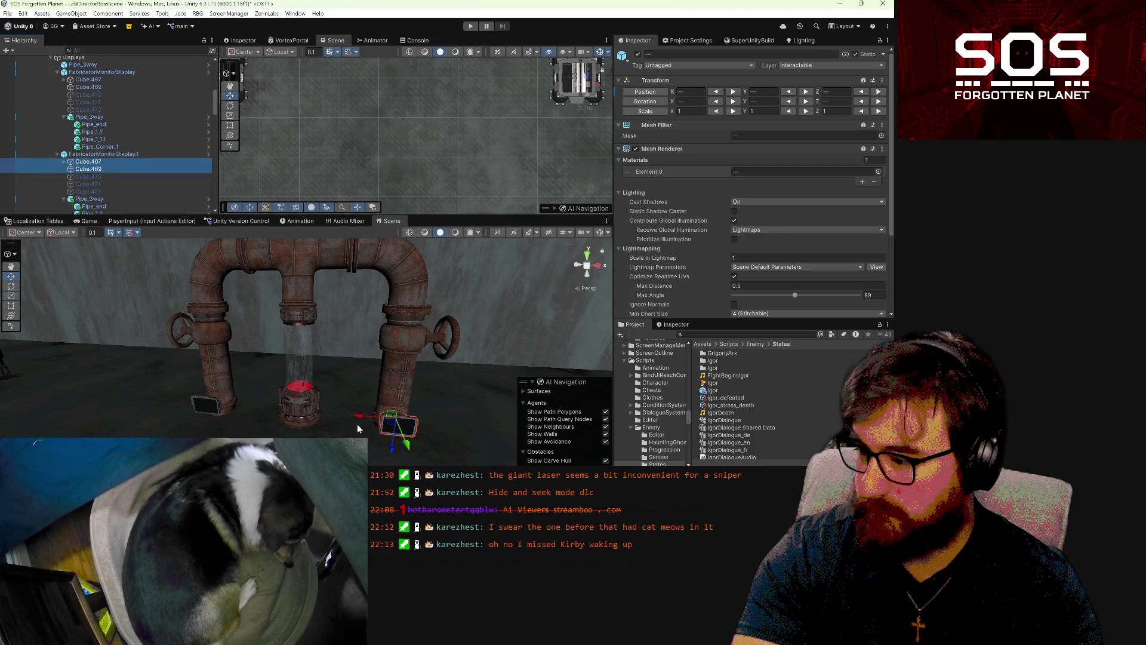
{"action": "left_click_drag", "start_coordinate": [388, 452], "coordinate": [397, 360]}
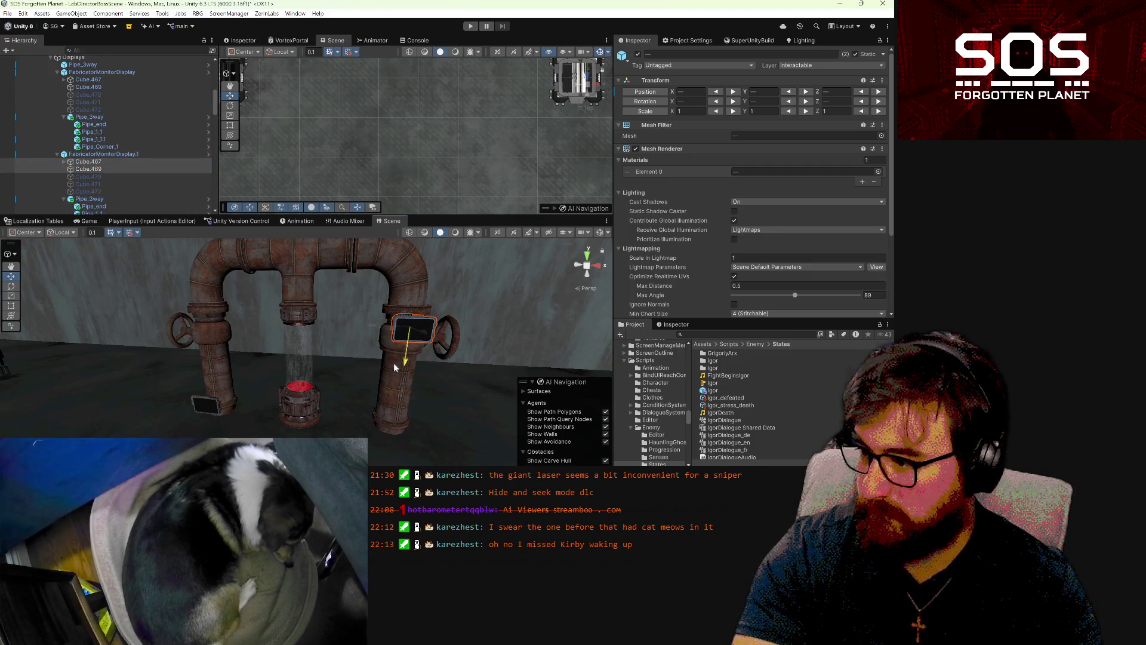
- Reselect the two monitor cubes and lower the screen along the pipe to just below the valve
{"action": "left_click", "coordinate": [96, 154]}
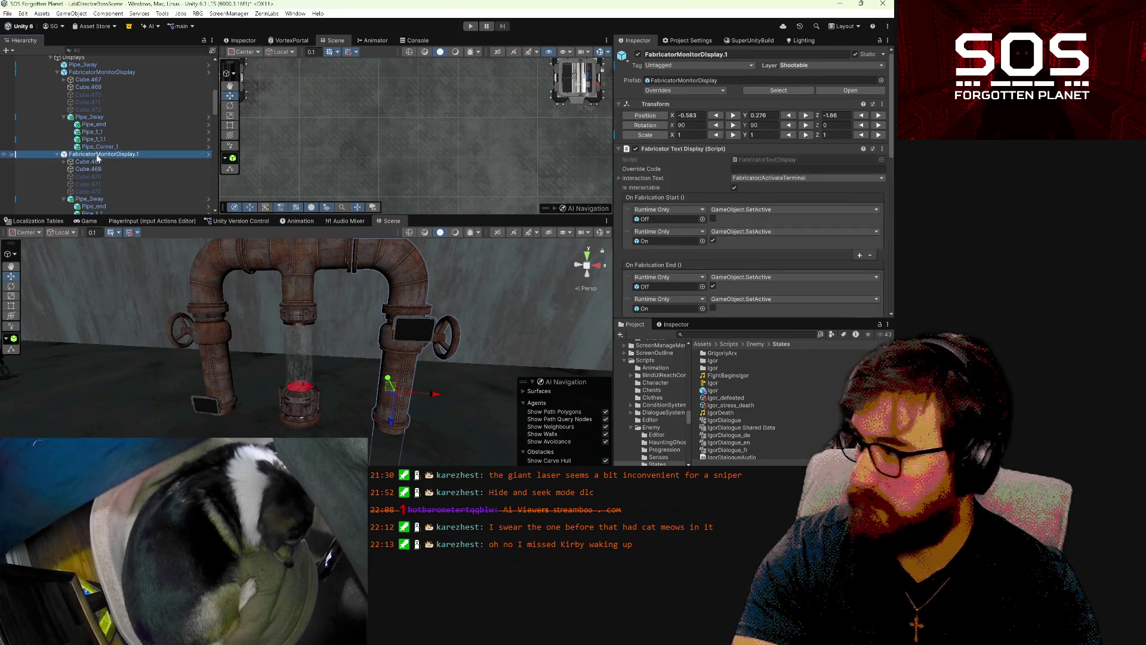
{"action": "scroll", "coordinate": [754, 211], "scroll_direction": "down", "scroll_amount": 5}
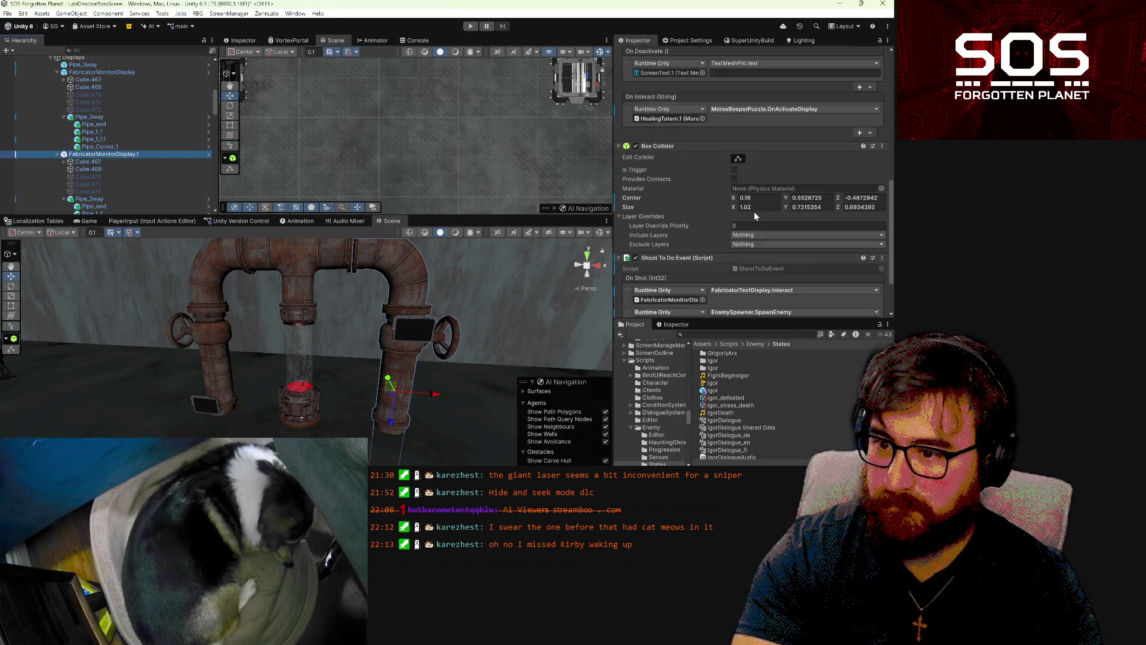
{"action": "left_click", "coordinate": [654, 173]}
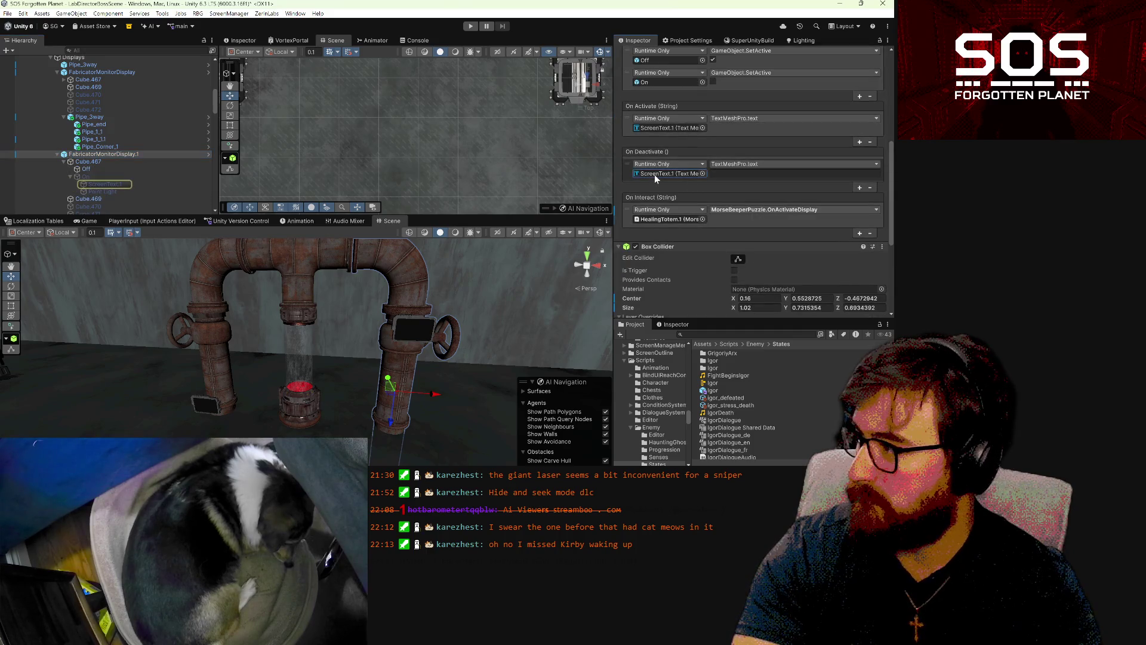
{"action": "left_click", "coordinate": [64, 161]}
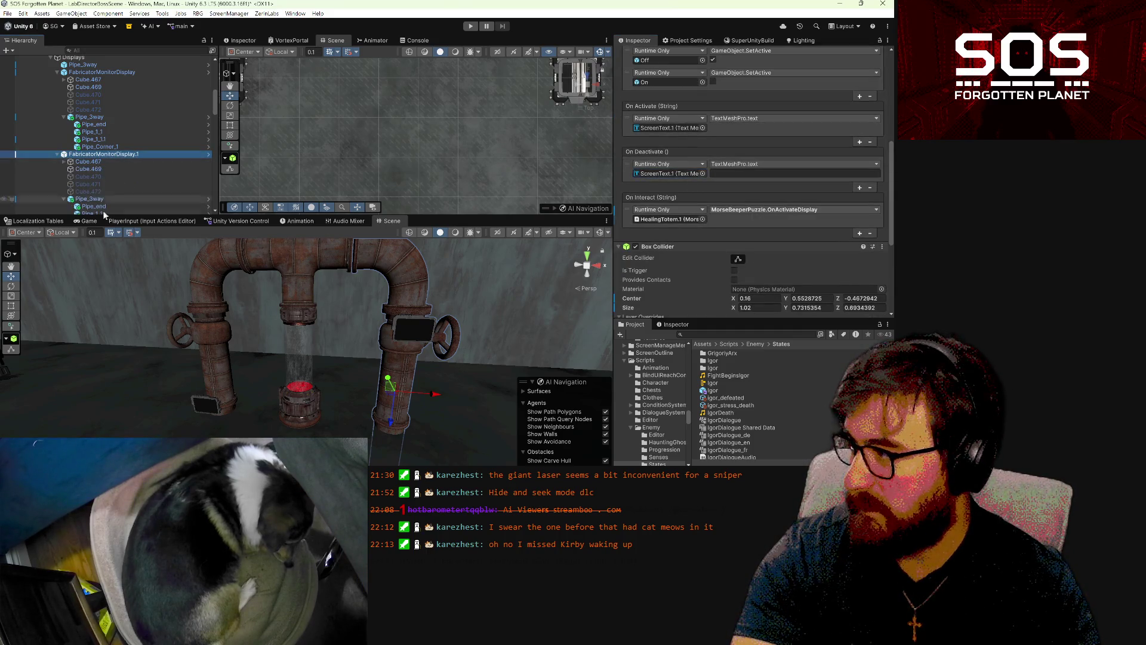
{"action": "left_click", "coordinate": [209, 409]}
{"action": "left_click", "coordinate": [409, 336]}
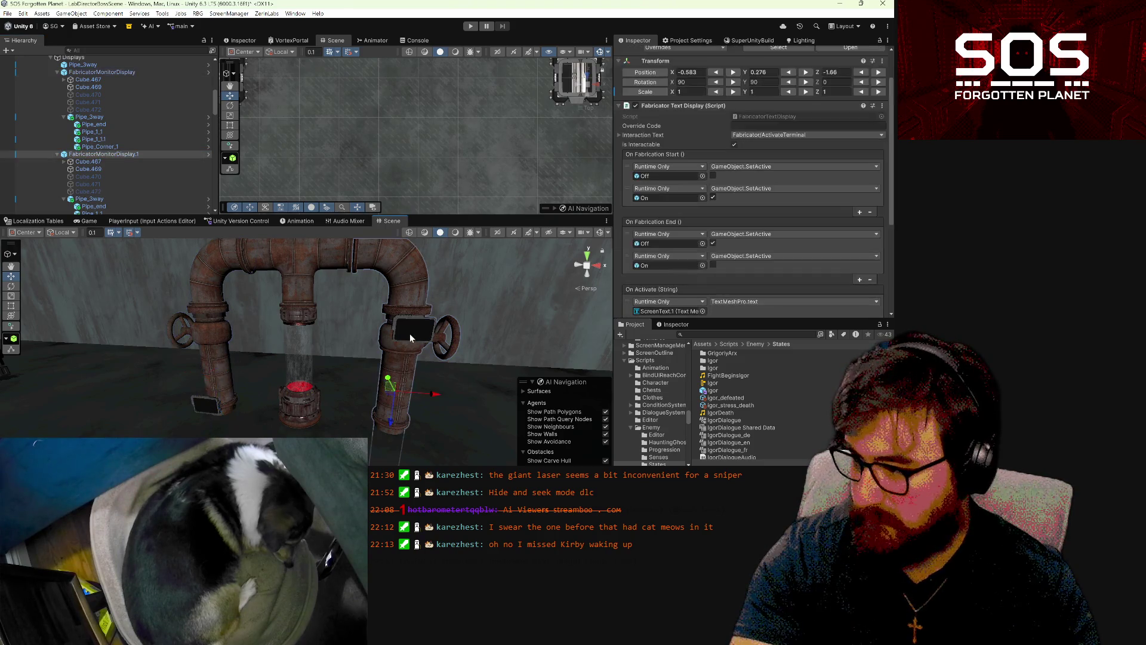
{"action": "left_click", "coordinate": [388, 320]}
{"action": "left_click", "coordinate": [67, 161]}
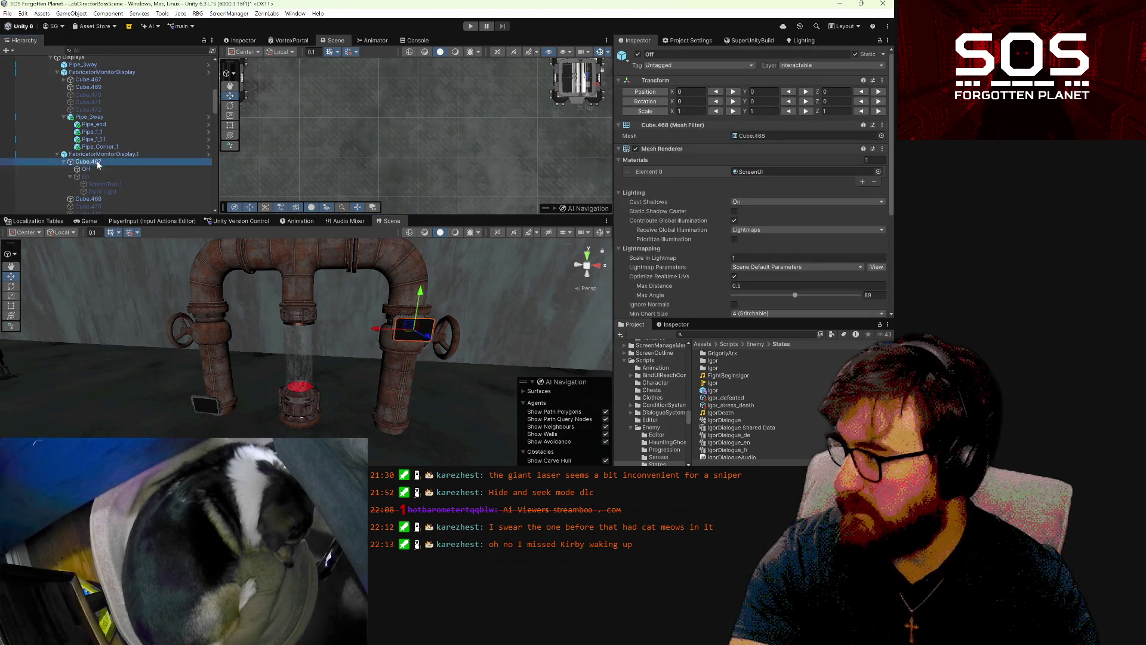
{"action": "left_click", "coordinate": [78, 169], "text": "ctrl"}
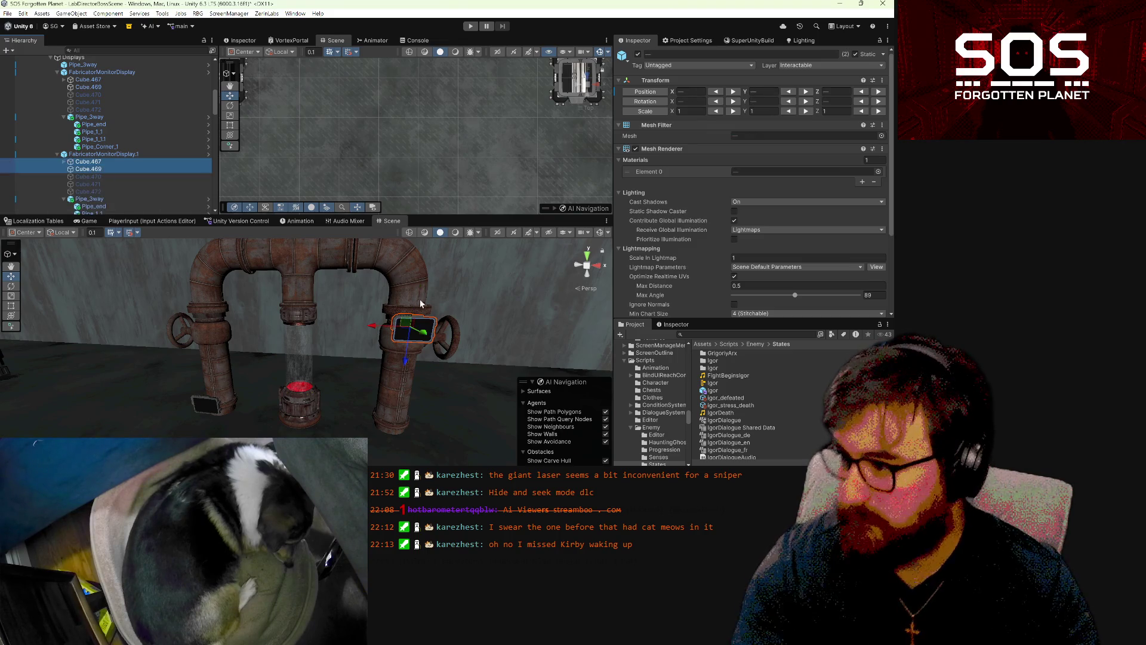
{"action": "left_click_drag", "start_coordinate": [406, 359], "coordinate": [404, 374]}
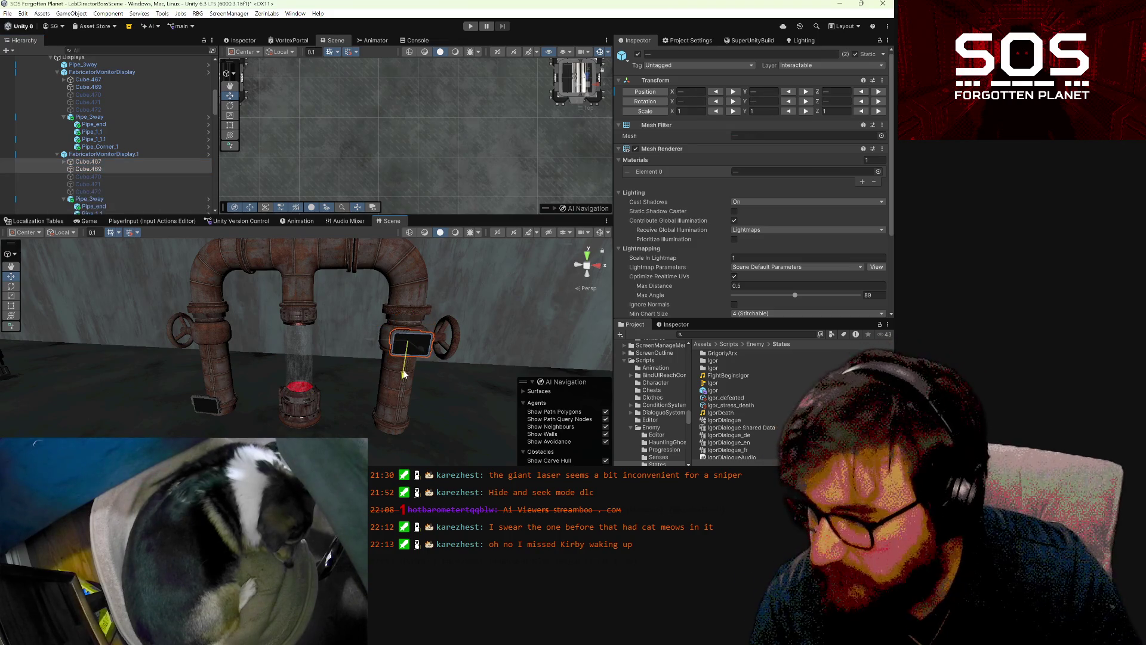
- Drag Cube.467 and Cube.469 upward so the left pipe's screen sits higher, mirroring the right
{"action": "left_click", "coordinate": [215, 406]}
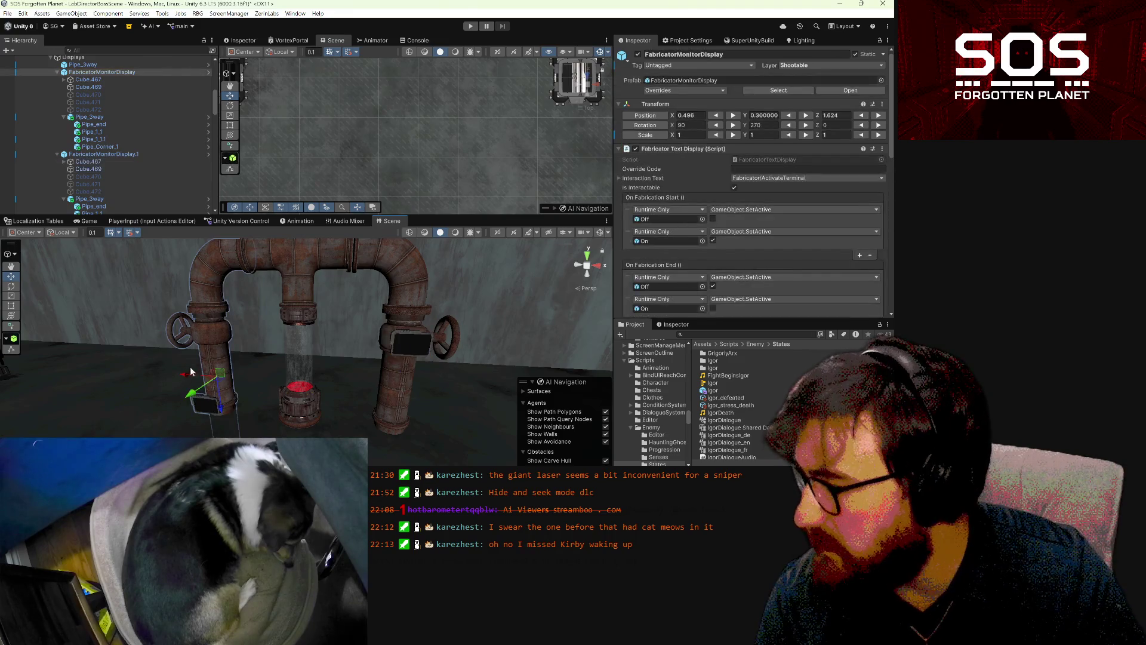
{"action": "left_click", "coordinate": [212, 406]}
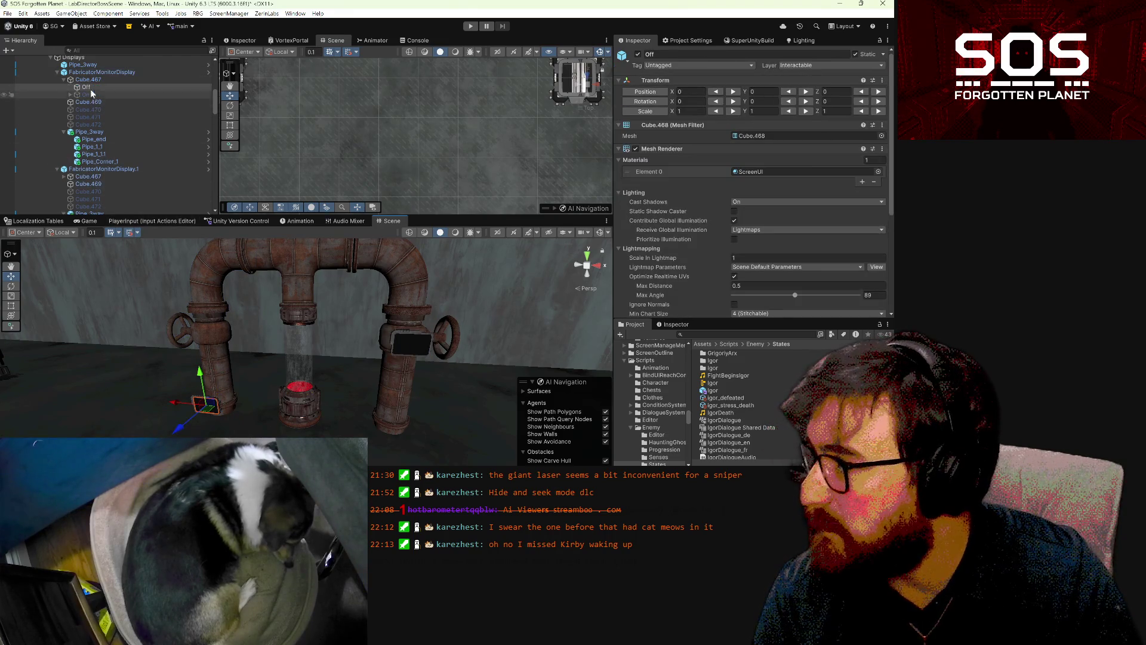
{"action": "left_click", "coordinate": [62, 81]}
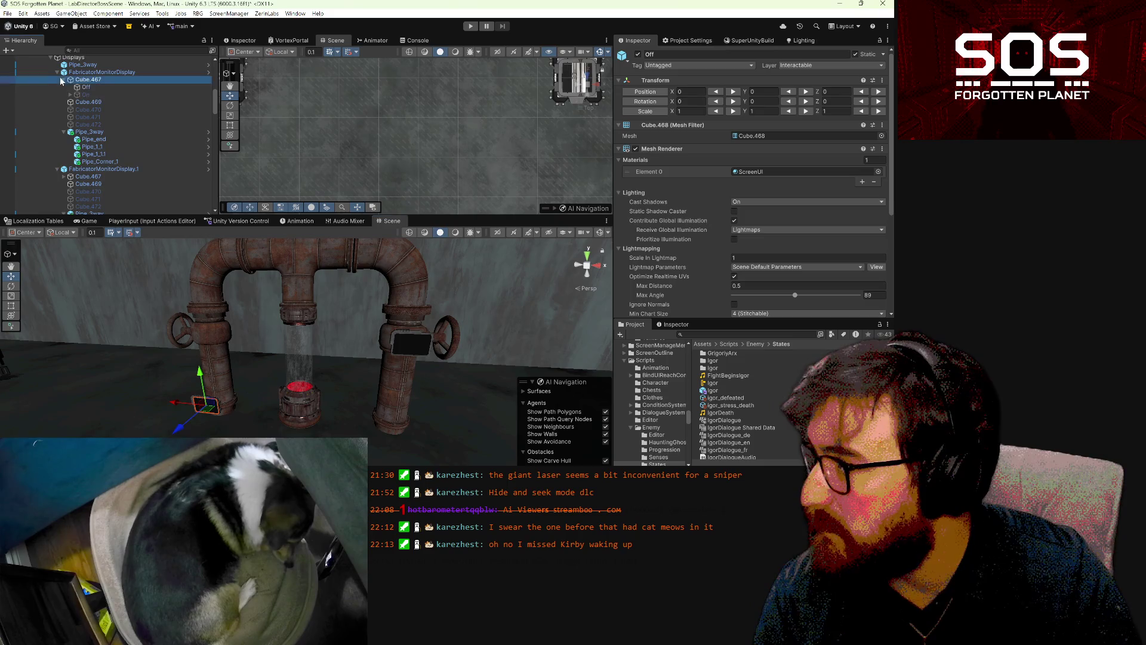
{"action": "left_click", "coordinate": [89, 102], "text": "ctrl"}
{"action": "left_click_drag", "start_coordinate": [218, 434], "coordinate": [214, 354]}
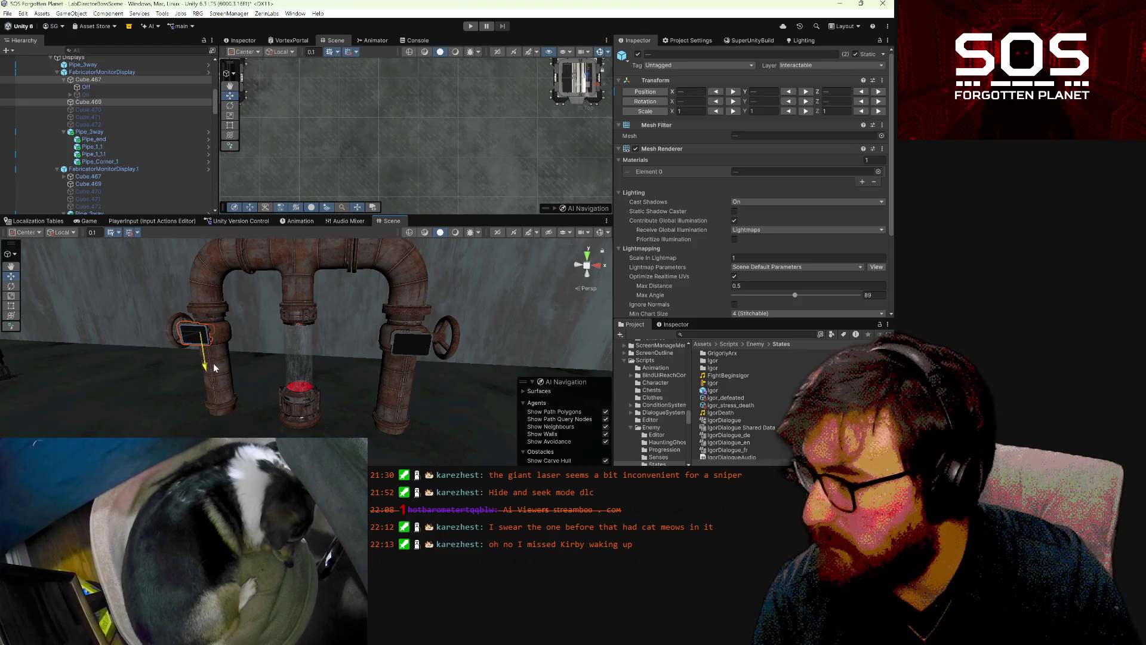
{"action": "mouse_move", "coordinate": [214, 373]}
{"action": "left_mouse_down"}
{"action": "mouse_move", "coordinate": [466, 372]}
{"action": "mouse_move", "coordinate": [334, 376]}
{"action": "left_mouse_up"}
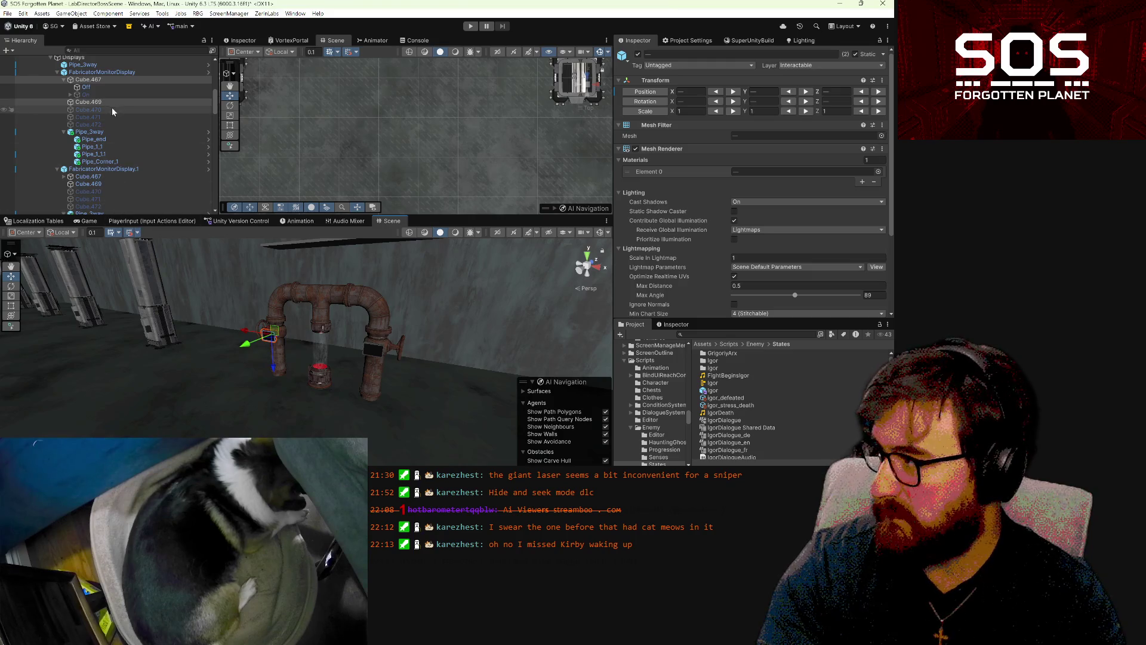
{"action": "left_click", "coordinate": [101, 72]}
- Slide HealingTotem.1 along the wall from X -38.09 to -39.79
{"action": "scroll", "coordinate": [117, 108], "scroll_direction": "up", "scroll_amount": 4}
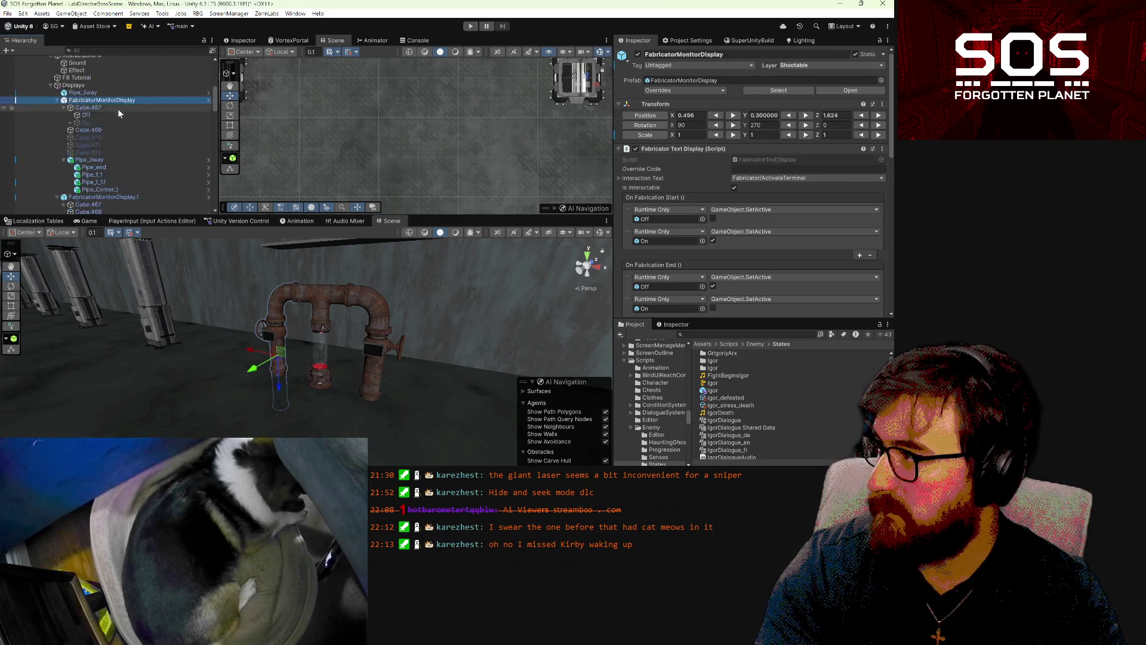
{"action": "scroll", "coordinate": [83, 90], "scroll_direction": "up", "scroll_amount": 5}
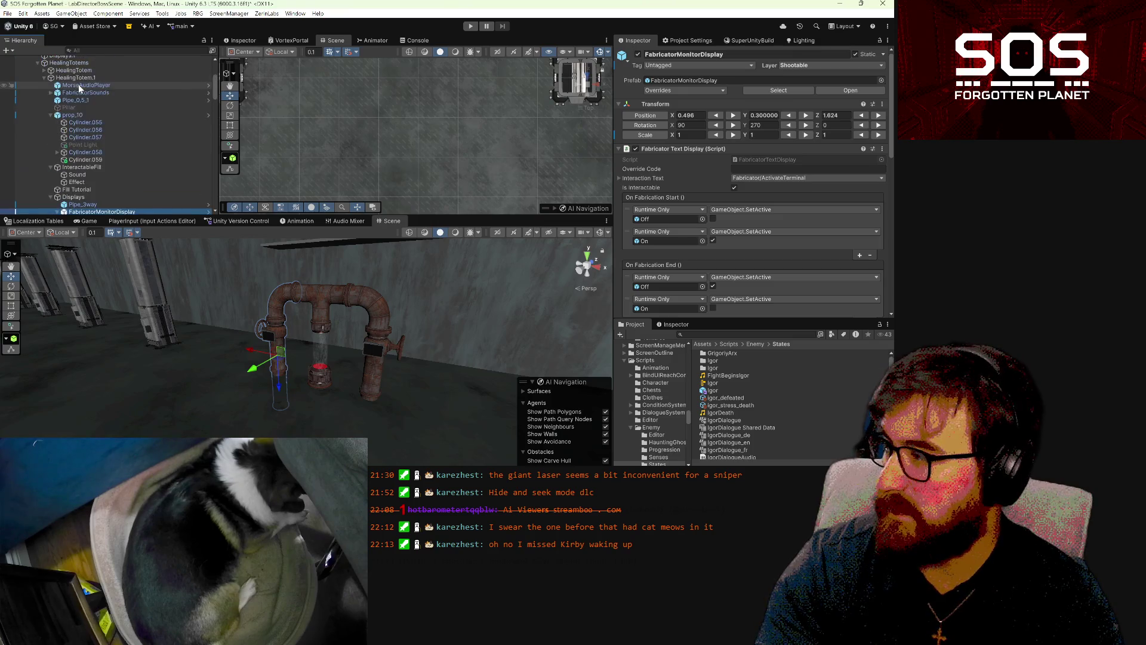
{"action": "left_click", "coordinate": [78, 78]}
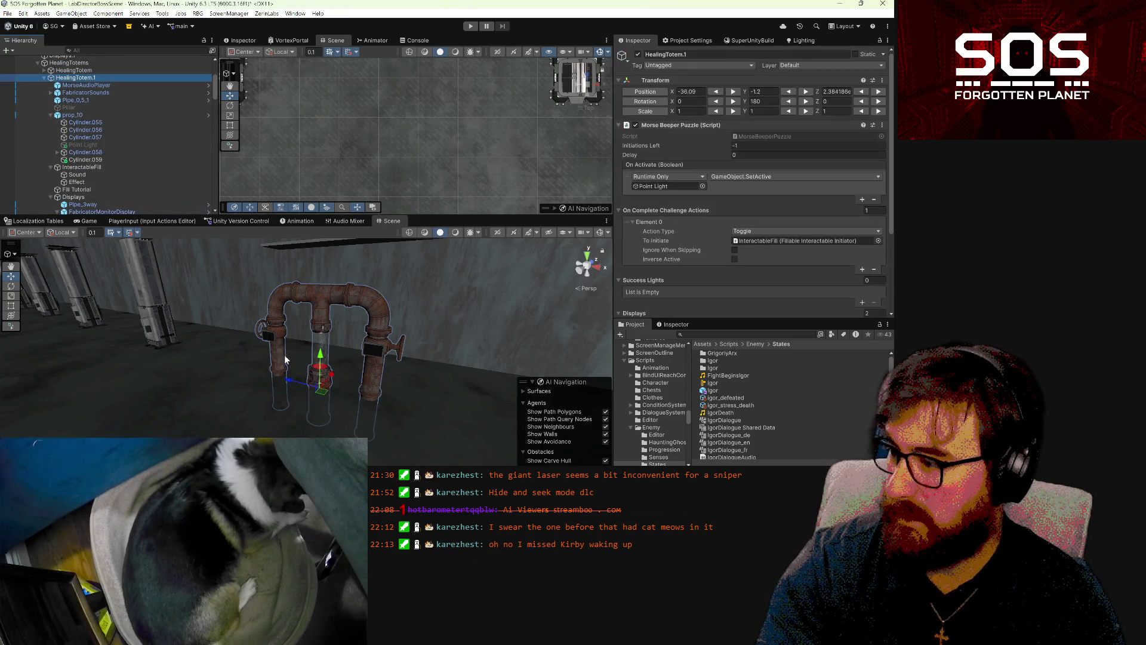
{"action": "mouse_move", "coordinate": [333, 375]}
{"action": "left_mouse_down"}
{"action": "mouse_move", "coordinate": [370, 350]}
{"action": "mouse_move", "coordinate": [569, 285]}
{"action": "left_mouse_up"}
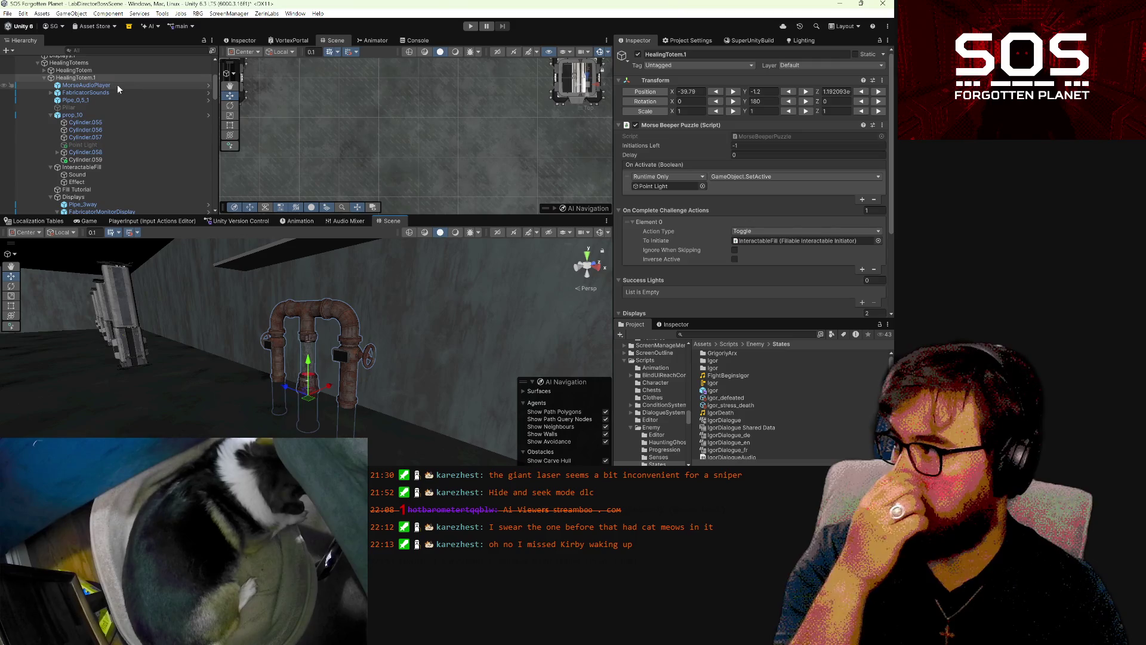
{"action": "left_click", "coordinate": [84, 71]}
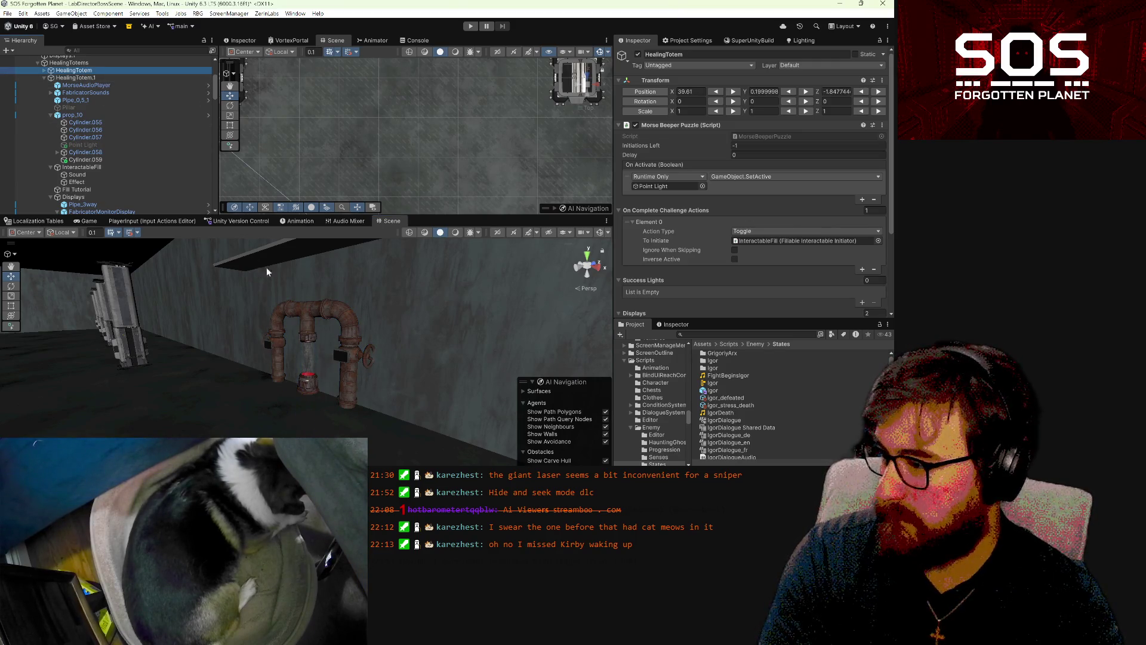
{"action": "left_click_drag", "start_coordinate": [266, 267], "coordinate": [319, 236]}
- Drag IgorSpot.1 down to Position Y 2.3 beside the arena's dark wall
{"action": "left_click", "coordinate": [280, 313]}
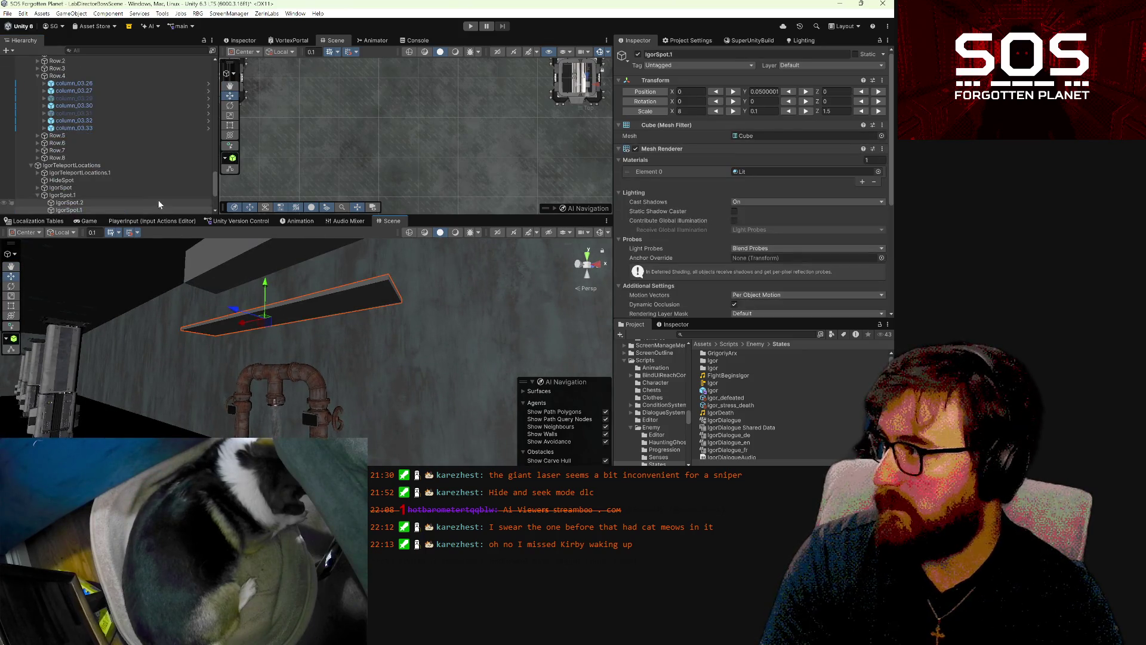
{"action": "scroll", "coordinate": [95, 199], "scroll_direction": "down", "scroll_amount": 2}
{"action": "left_click", "coordinate": [81, 167]}
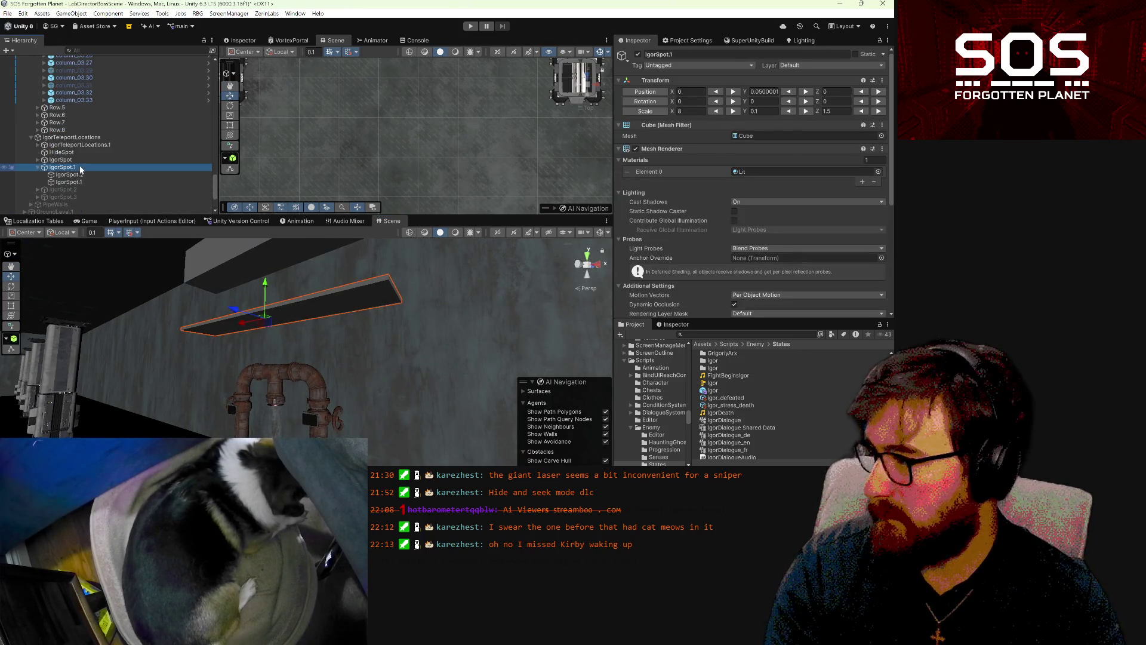
{"action": "left_click_drag", "start_coordinate": [266, 249], "coordinate": [266, 284]}
{"action": "mouse_move", "coordinate": [436, 386]}
{"action": "left_mouse_down"}
{"action": "mouse_move", "coordinate": [402, 409]}
{"action": "mouse_move", "coordinate": [352, 412]}
{"action": "mouse_move", "coordinate": [485, 440]}
{"action": "mouse_move", "coordinate": [671, 435]}
{"action": "mouse_move", "coordinate": [334, 432]}
{"action": "mouse_move", "coordinate": [597, 446]}
{"action": "mouse_move", "coordinate": [126, 306]}
{"action": "left_mouse_up"}
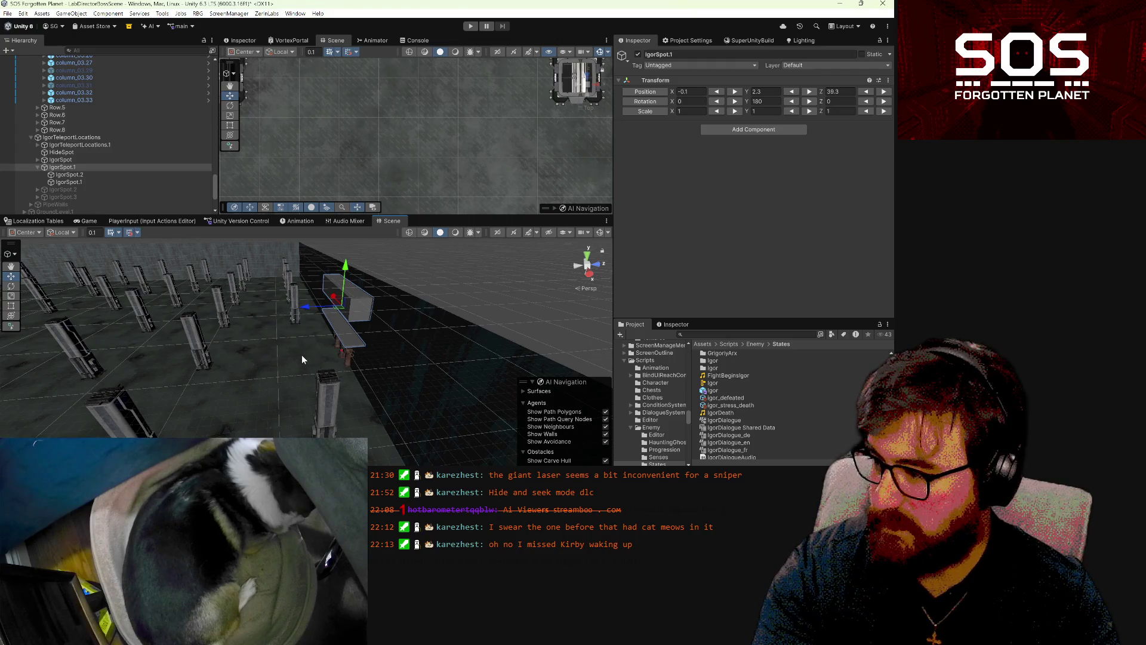
{"action": "mouse_move", "coordinate": [303, 353]}
{"action": "left_mouse_down"}
{"action": "mouse_move", "coordinate": [359, 356]}
{"action": "mouse_move", "coordinate": [311, 324]}
{"action": "mouse_move", "coordinate": [343, 361]}
{"action": "mouse_move", "coordinate": [277, 385]}
{"action": "mouse_move", "coordinate": [281, 404]}
{"action": "mouse_move", "coordinate": [300, 389]}
{"action": "mouse_move", "coordinate": [269, 363]}
{"action": "mouse_move", "coordinate": [201, 359]}
{"action": "mouse_move", "coordinate": [322, 376]}
{"action": "mouse_move", "coordinate": [410, 410]}
{"action": "mouse_move", "coordinate": [374, 422]}
{"action": "left_mouse_up"}
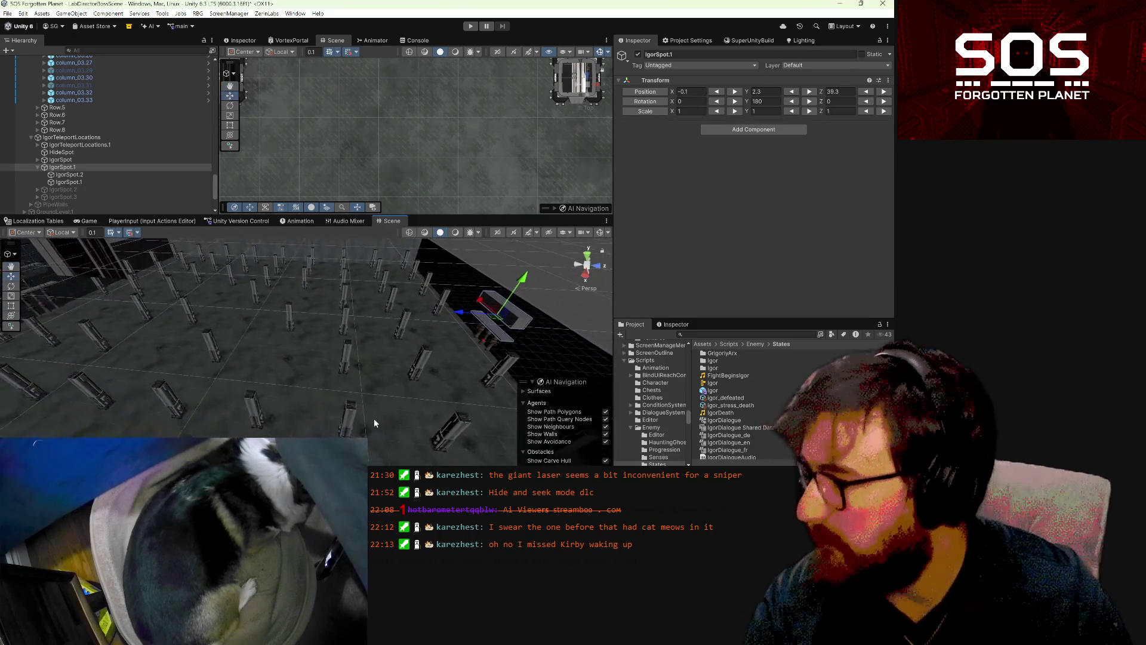
- Locate IgorSpot.1 under IgorTeleportLocations and HealingTotem.1 in the Hierarchy
{"action": "left_click", "coordinate": [98, 137]}
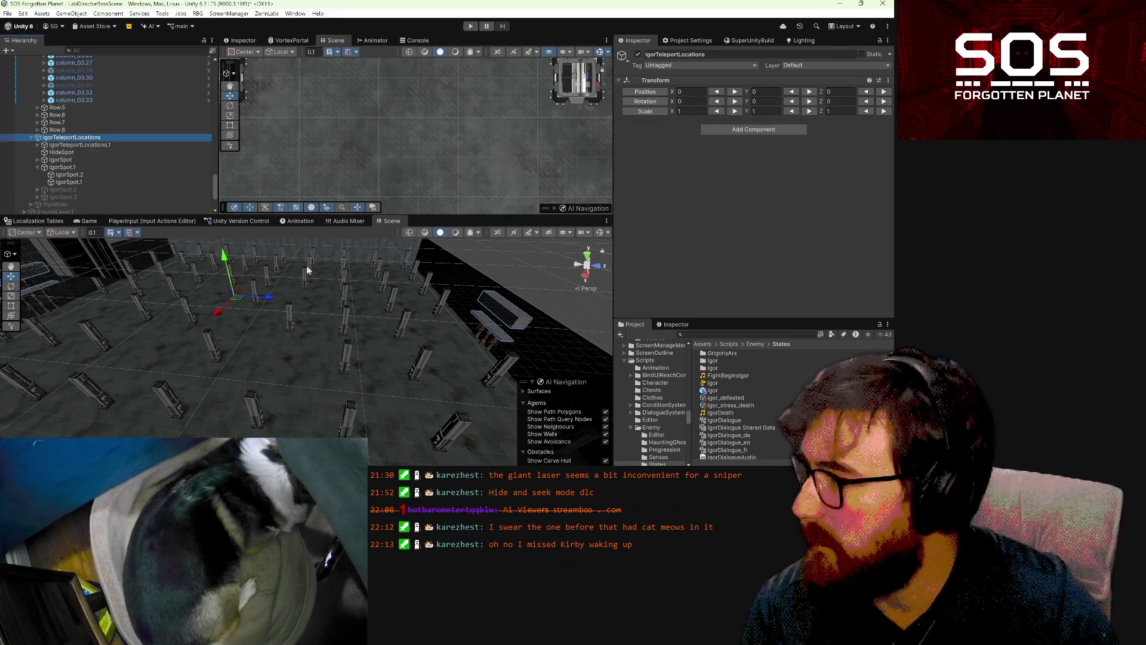
{"action": "left_click", "coordinate": [75, 161]}
{"action": "left_click", "coordinate": [75, 168]}
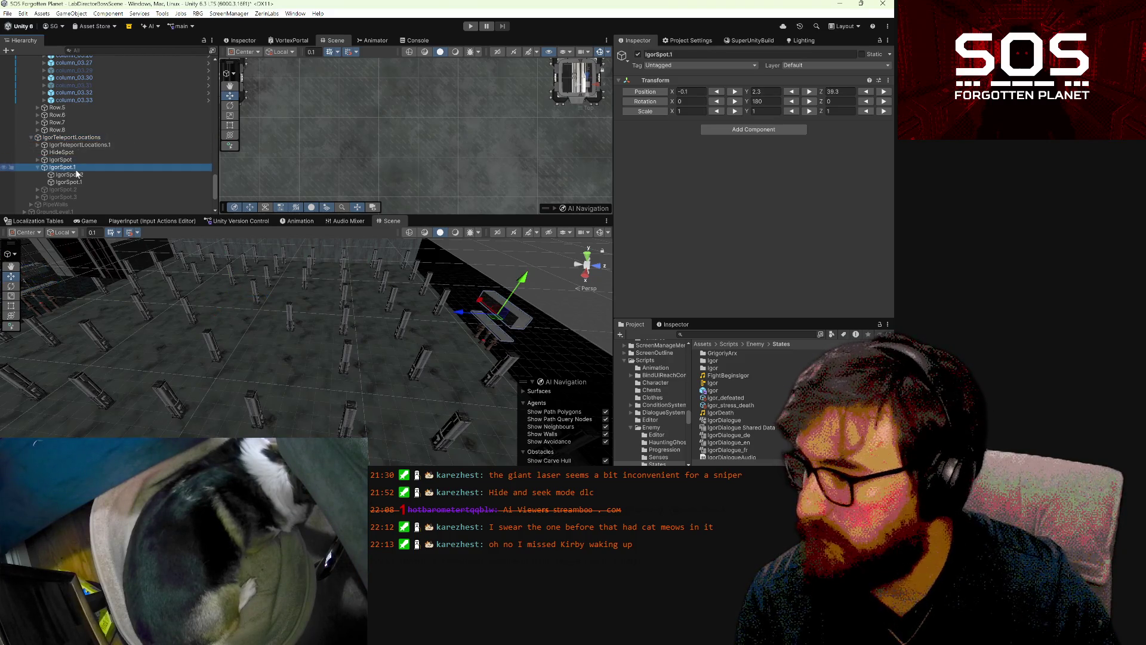
{"action": "left_click", "coordinate": [490, 345]}
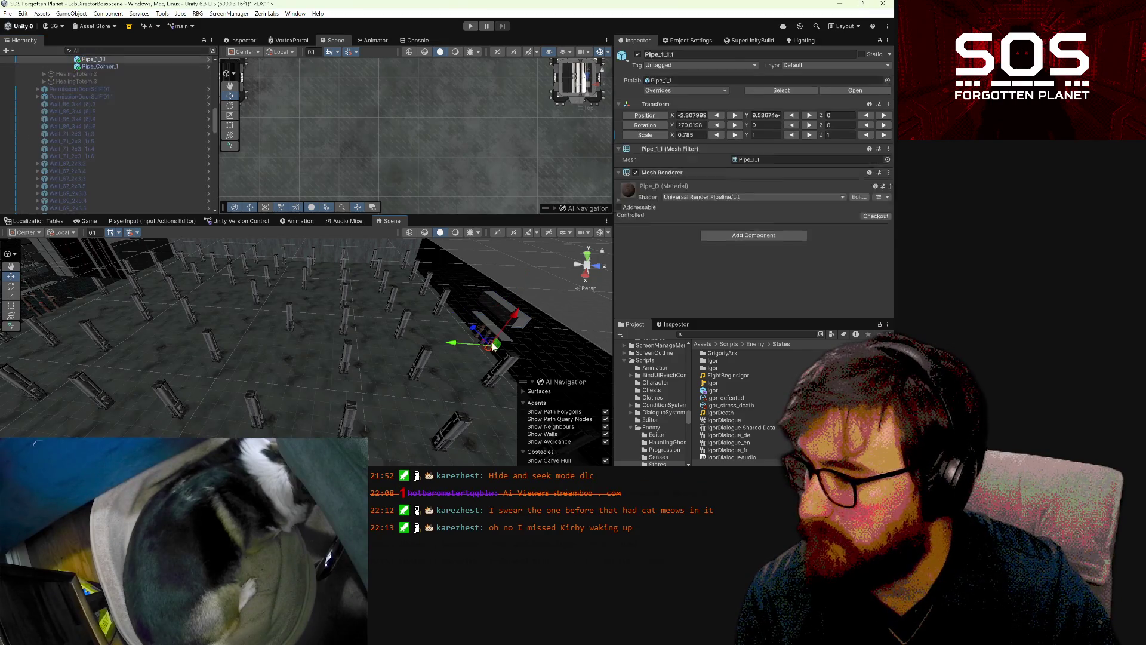
{"action": "scroll", "coordinate": [95, 174], "scroll_direction": "up", "scroll_amount": 4}
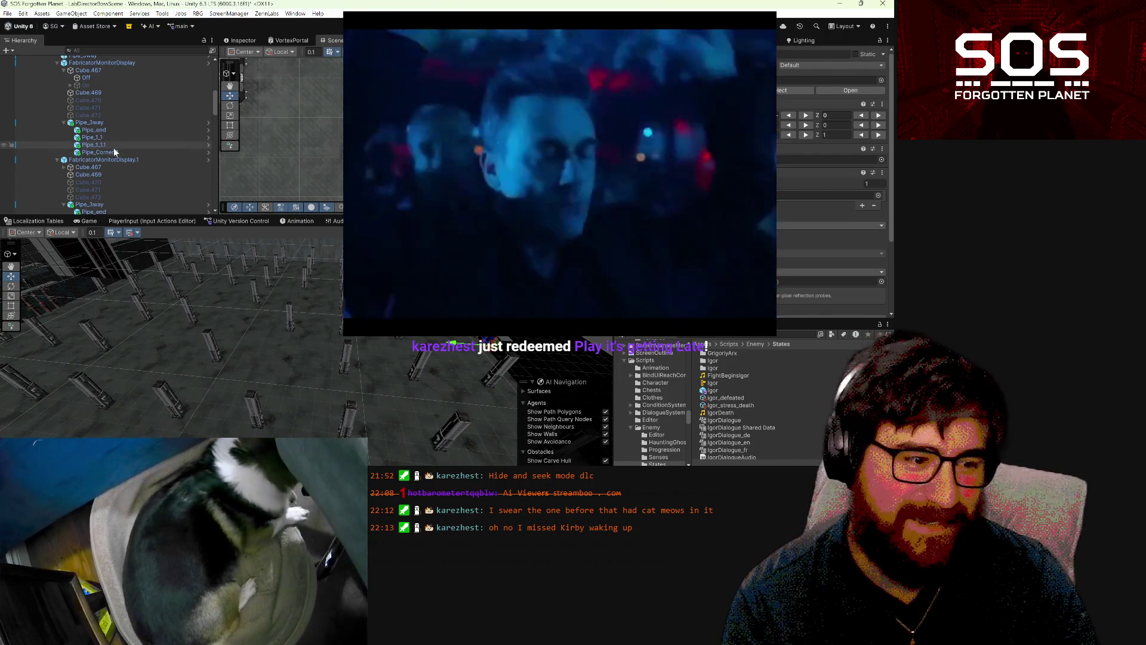
{"action": "scroll", "coordinate": [108, 152], "scroll_direction": "up", "scroll_amount": 3}
{"action": "scroll", "coordinate": [90, 132], "scroll_direction": "up", "scroll_amount": 7}
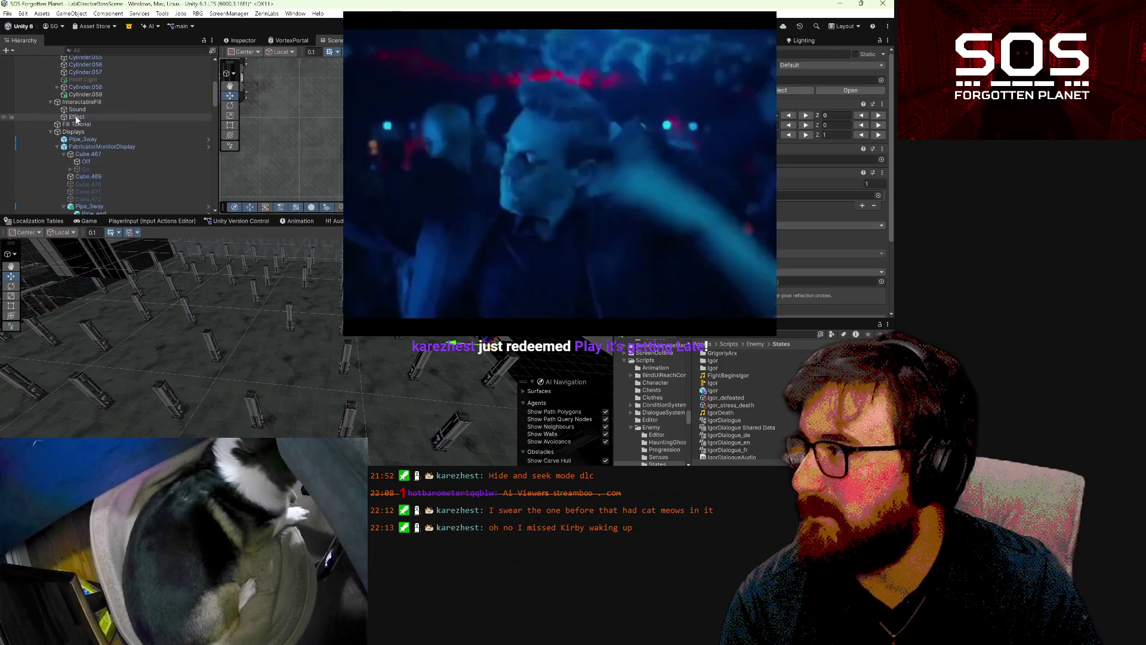
{"action": "left_click", "coordinate": [55, 125]}
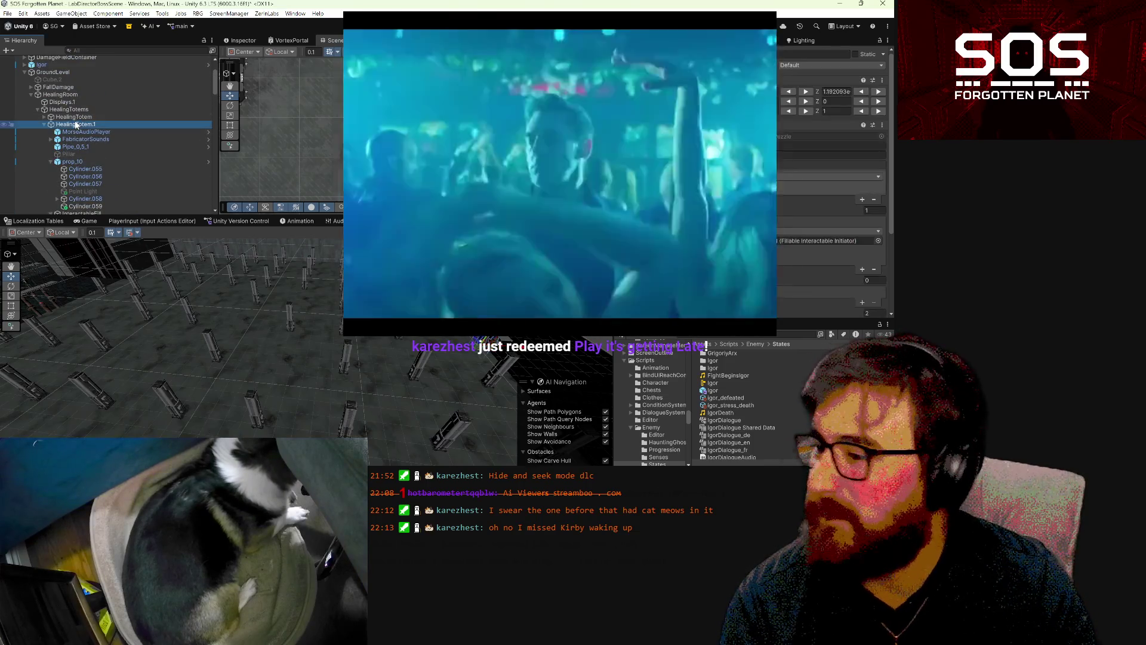
{"action": "left_click", "coordinate": [50, 124]}
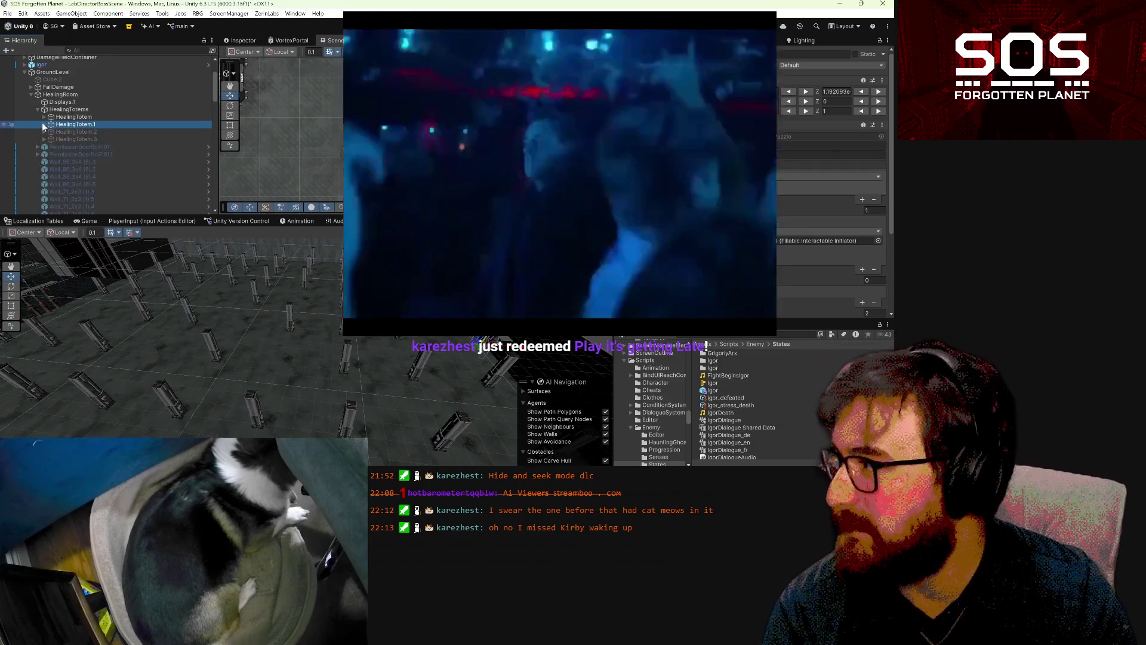
{"action": "scroll", "coordinate": [42, 123], "scroll_direction": "up", "scroll_amount": 3}
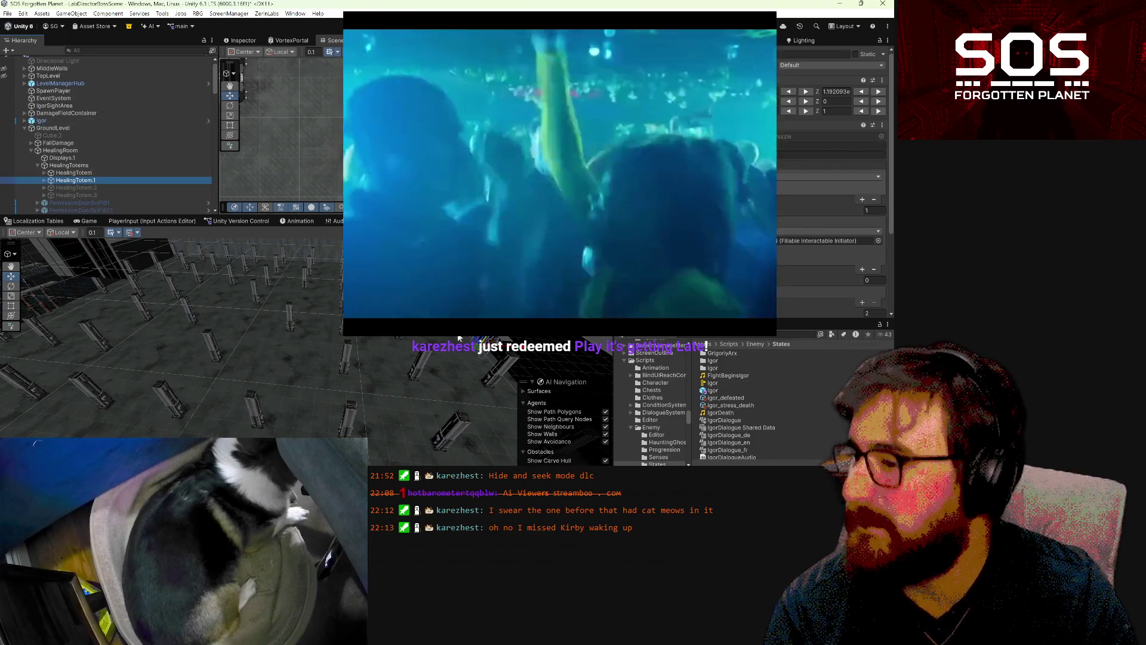
{"action": "left_click", "coordinate": [502, 339]}
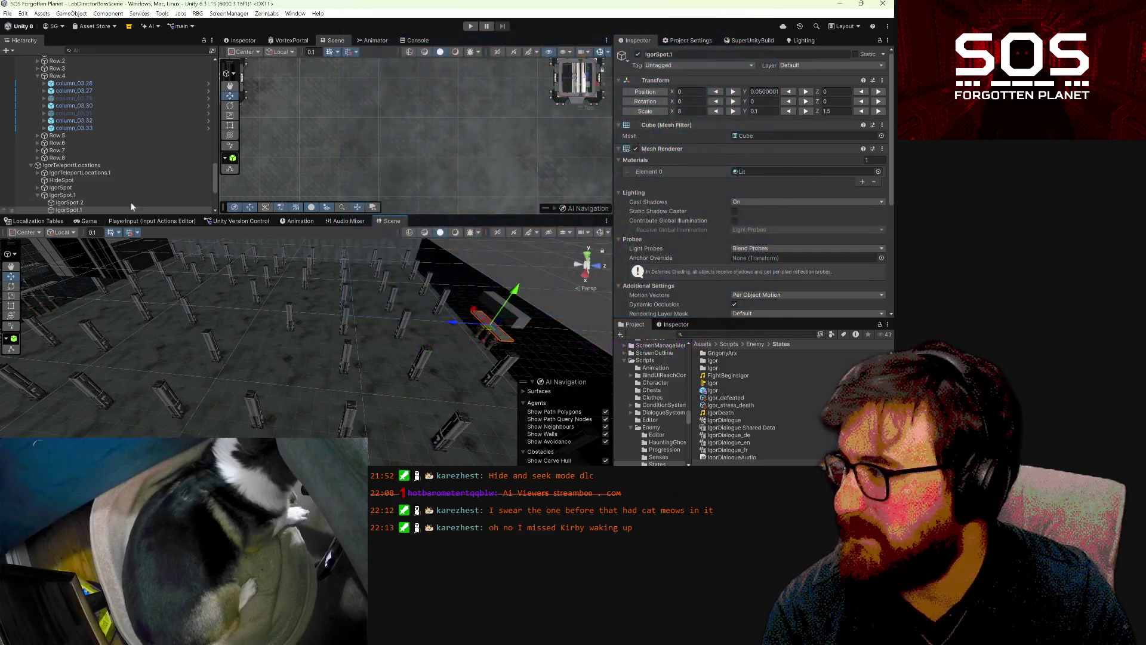
{"action": "left_click", "coordinate": [92, 197]}
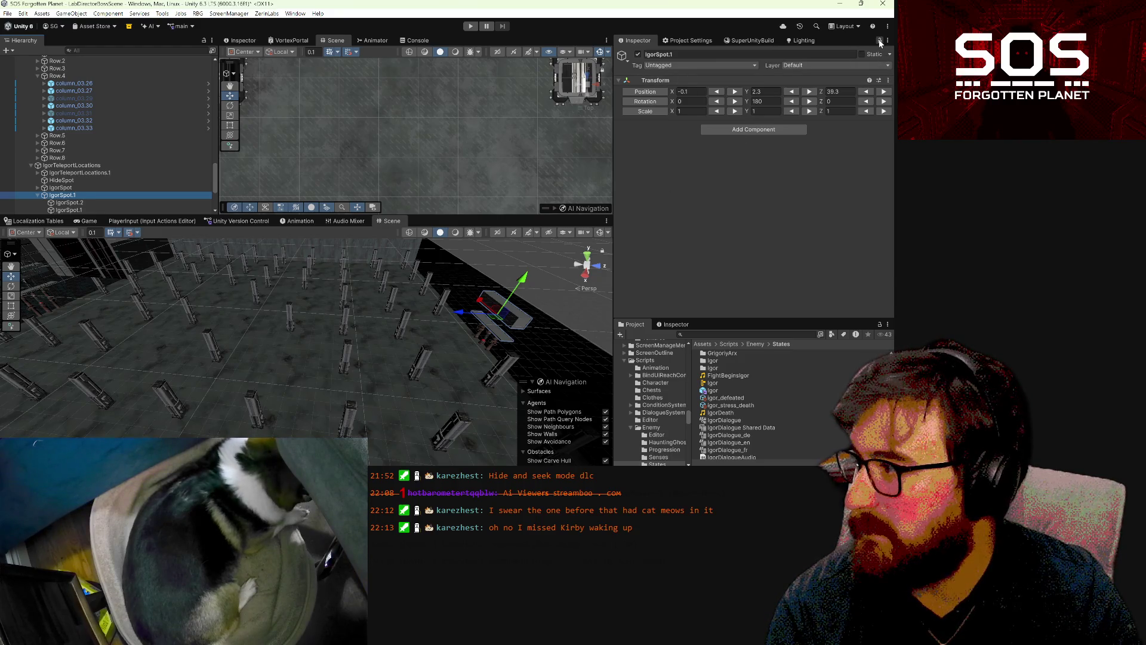
- Drag HealingTotem.1 onto IgorSpot.1 in the Hierarchy to parent it there
{"action": "scroll", "coordinate": [103, 134], "scroll_direction": "up", "scroll_amount": 3}
{"action": "scroll", "coordinate": [103, 136], "scroll_direction": "up", "scroll_amount": 15}
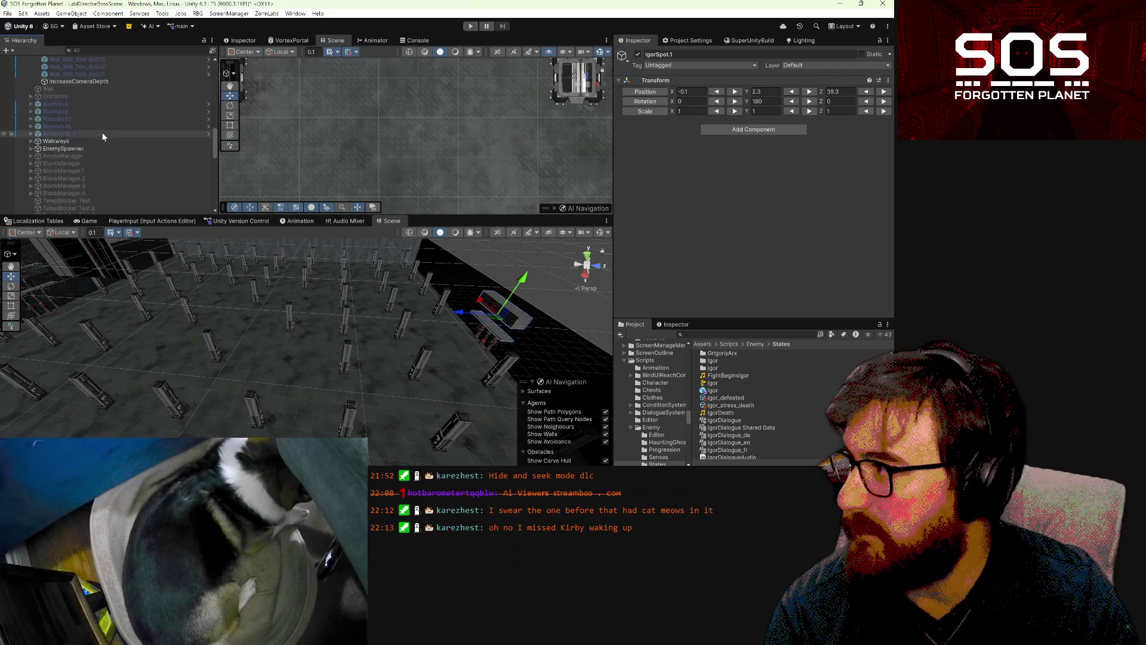
{"action": "scroll", "coordinate": [103, 137], "scroll_direction": "up", "scroll_amount": 10}
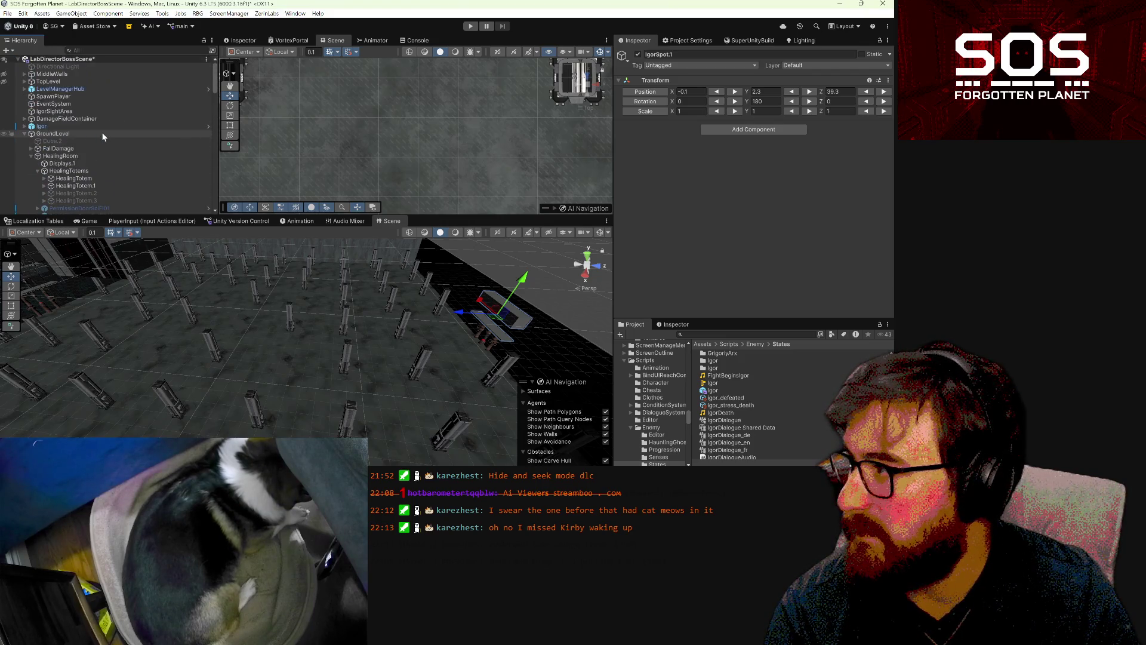
{"action": "scroll", "coordinate": [99, 142], "scroll_direction": "down", "scroll_amount": 2}
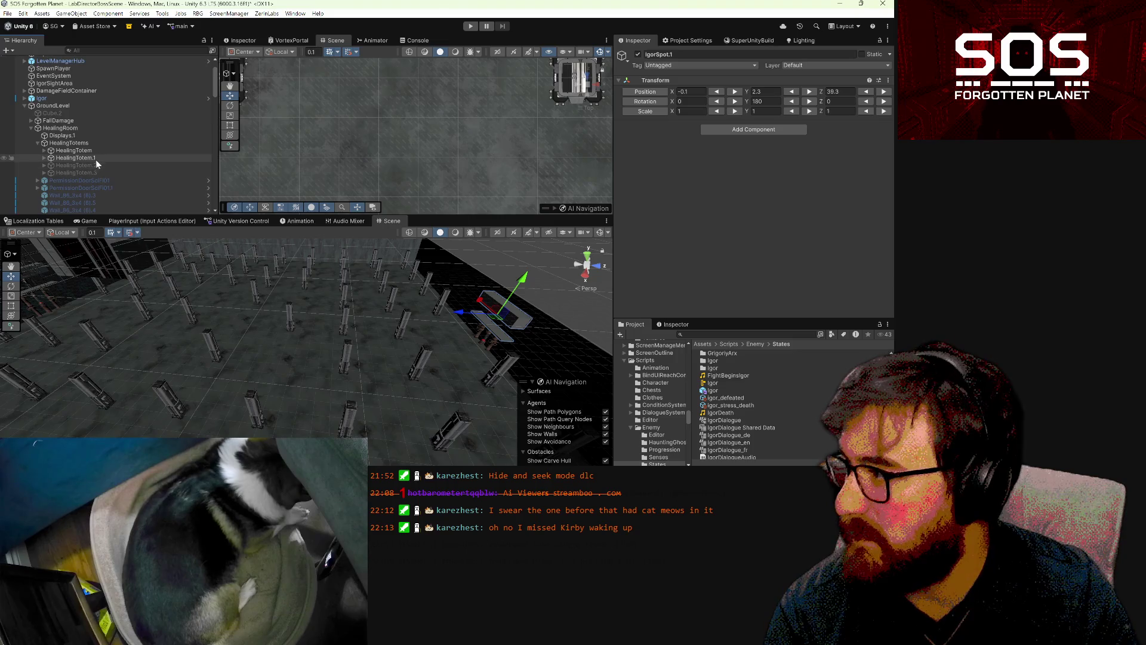
{"action": "left_click", "coordinate": [94, 155]}
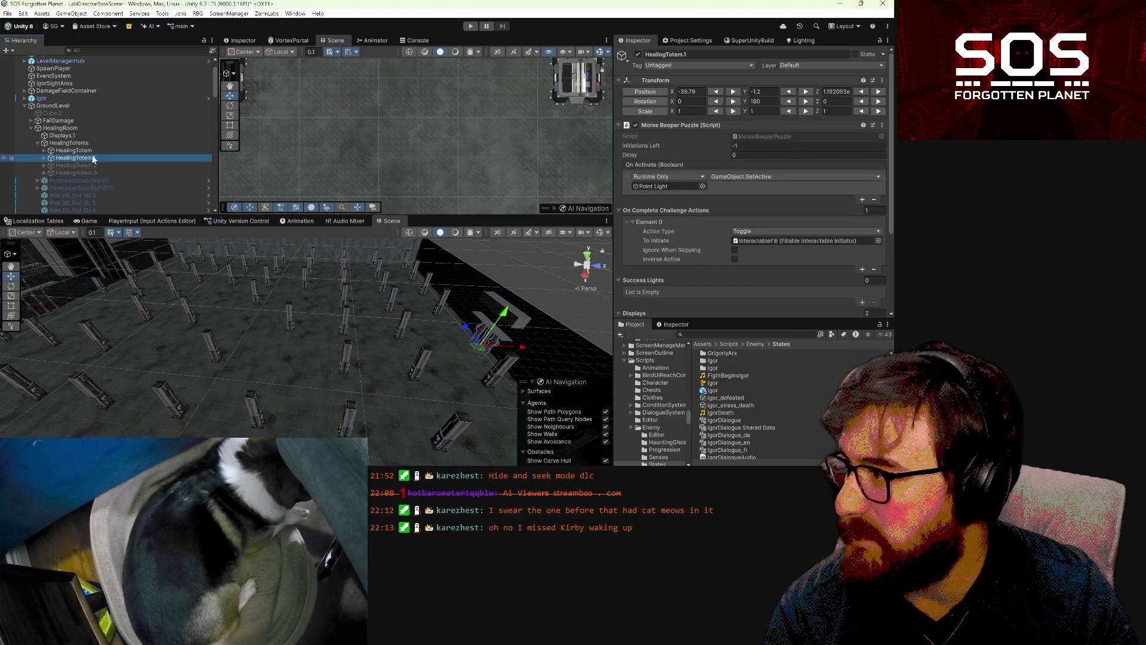
{"action": "scroll", "coordinate": [95, 142], "scroll_direction": "down", "scroll_amount": 2}
{"action": "mouse_move", "coordinate": [96, 130]}
{"action": "left_mouse_down"}
{"action": "mouse_move", "coordinate": [92, 216]}
{"action": "mouse_move", "coordinate": [94, 135]}
{"action": "left_mouse_up"}
{"action": "left_click", "coordinate": [81, 130]}
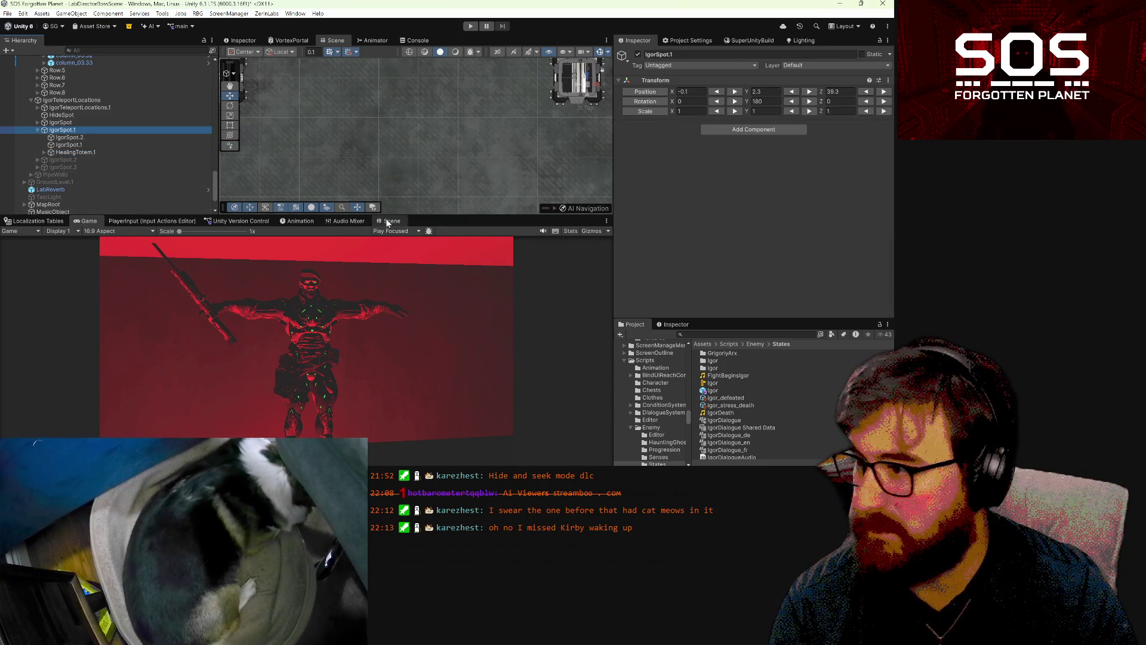
- Switch back to the Scene view and orbit the camera around the boss room
{"action": "left_click", "coordinate": [392, 221]}
{"action": "mouse_move", "coordinate": [413, 338]}
{"action": "left_mouse_down"}
{"action": "mouse_move", "coordinate": [603, 382]}
{"action": "mouse_move", "coordinate": [593, 389]}
{"action": "mouse_move", "coordinate": [640, 402]}
{"action": "left_mouse_up"}
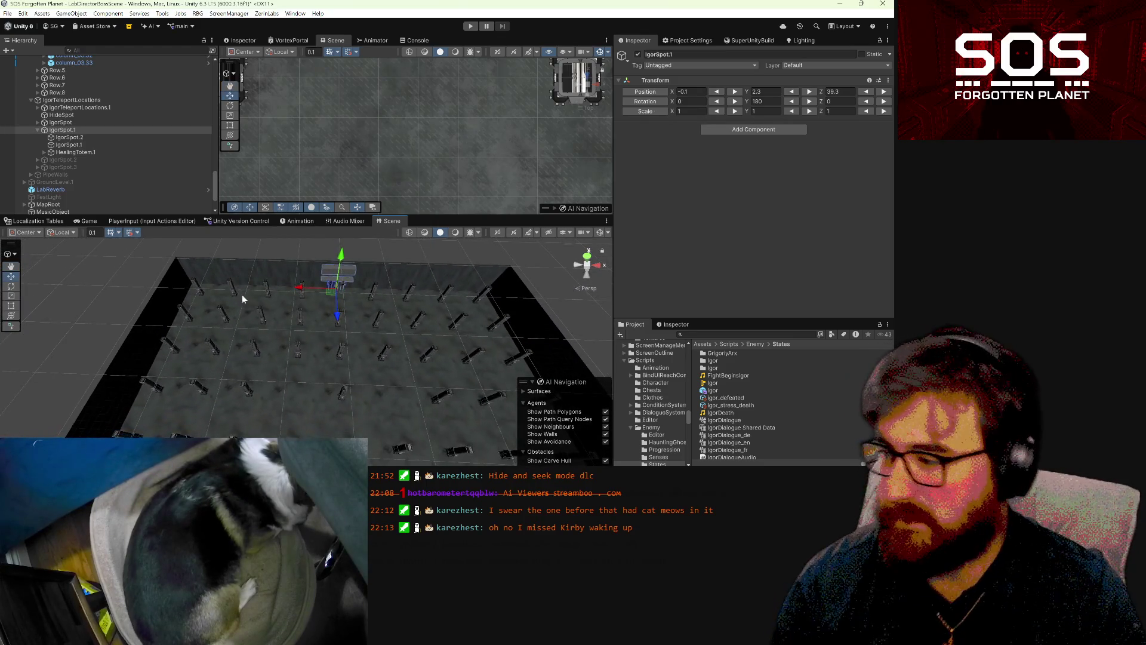
{"action": "mouse_move", "coordinate": [213, 291]}
{"action": "left_mouse_down"}
{"action": "mouse_move", "coordinate": [367, 398]}
{"action": "mouse_move", "coordinate": [374, 352]}
{"action": "left_mouse_up"}
{"action": "mouse_move", "coordinate": [236, 364]}
{"action": "left_mouse_down"}
{"action": "mouse_move", "coordinate": [351, 327]}
{"action": "mouse_move", "coordinate": [319, 353]}
{"action": "left_mouse_up"}
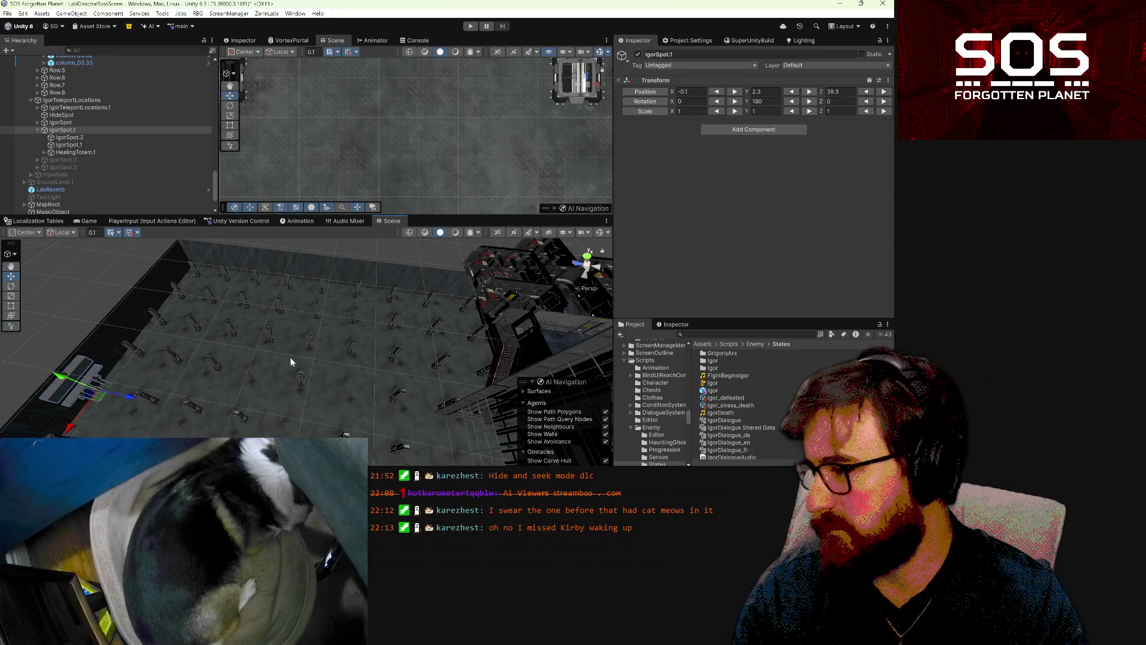
{"action": "mouse_move", "coordinate": [291, 370]}
{"action": "left_mouse_down"}
{"action": "mouse_move", "coordinate": [355, 352]}
{"action": "mouse_move", "coordinate": [294, 355]}
{"action": "mouse_move", "coordinate": [282, 378]}
{"action": "mouse_move", "coordinate": [314, 394]}
{"action": "mouse_move", "coordinate": [350, 371]}
{"action": "mouse_move", "coordinate": [404, 363]}
{"action": "mouse_move", "coordinate": [460, 378]}
{"action": "mouse_move", "coordinate": [396, 274]}
{"action": "left_mouse_up"}
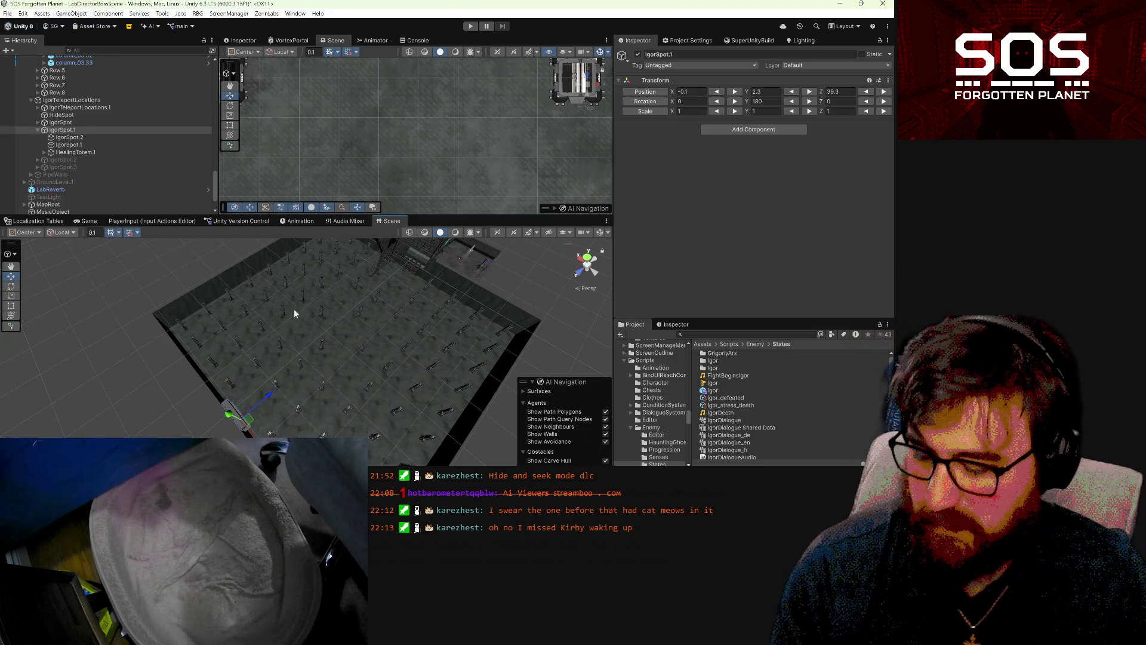
{"action": "key", "text": "ctrl+d"}
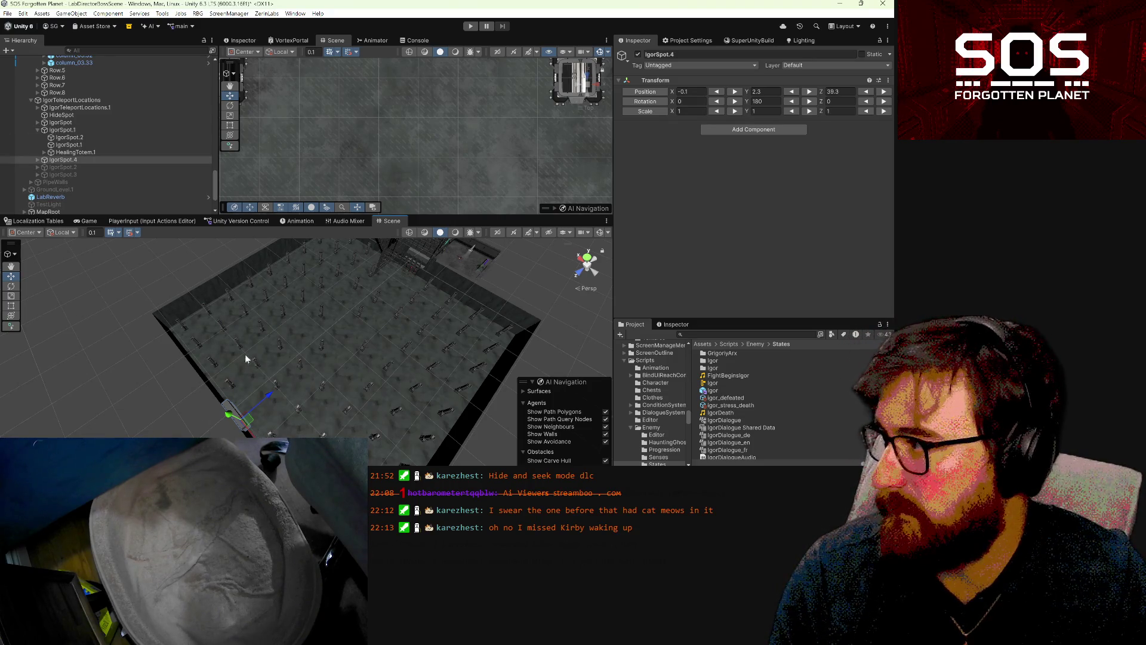
- Set snap to 1 and move IgorSpot.4 out to the room's edge near X 39.29
{"action": "mouse_move", "coordinate": [246, 421]}
{"action": "left_mouse_down"}
{"action": "mouse_move", "coordinate": [242, 289]}
{"action": "mouse_move", "coordinate": [256, 270]}
{"action": "mouse_move", "coordinate": [275, 270]}
{"action": "left_mouse_up"}
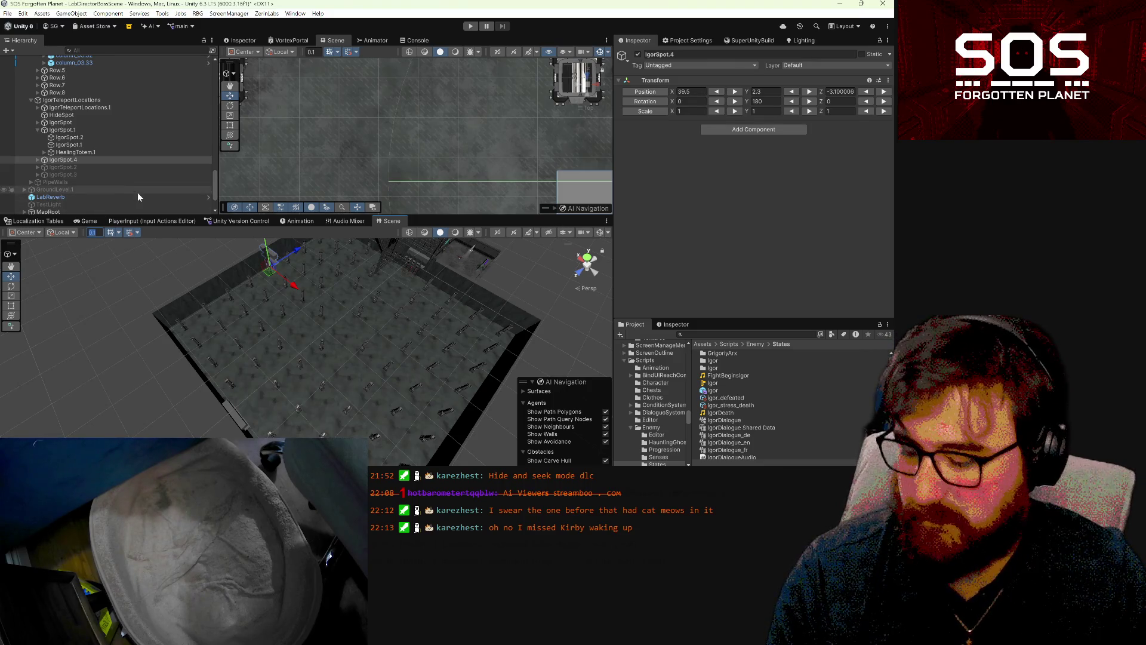
{"action": "type", "text": "1"}
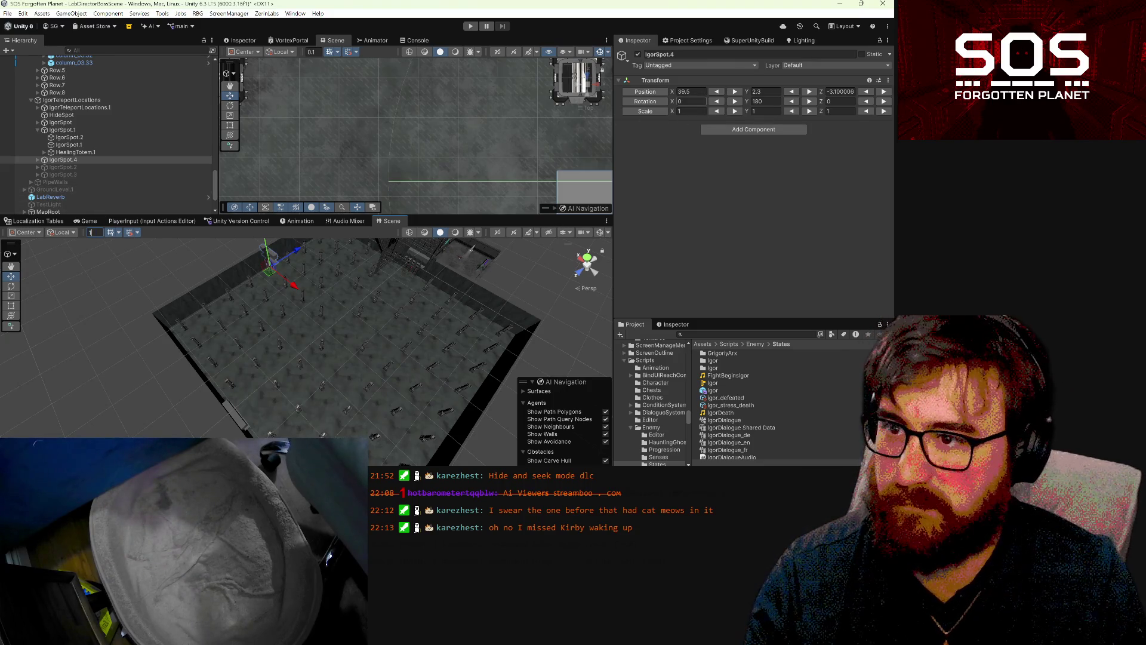
{"action": "left_click", "coordinate": [700, 92]}
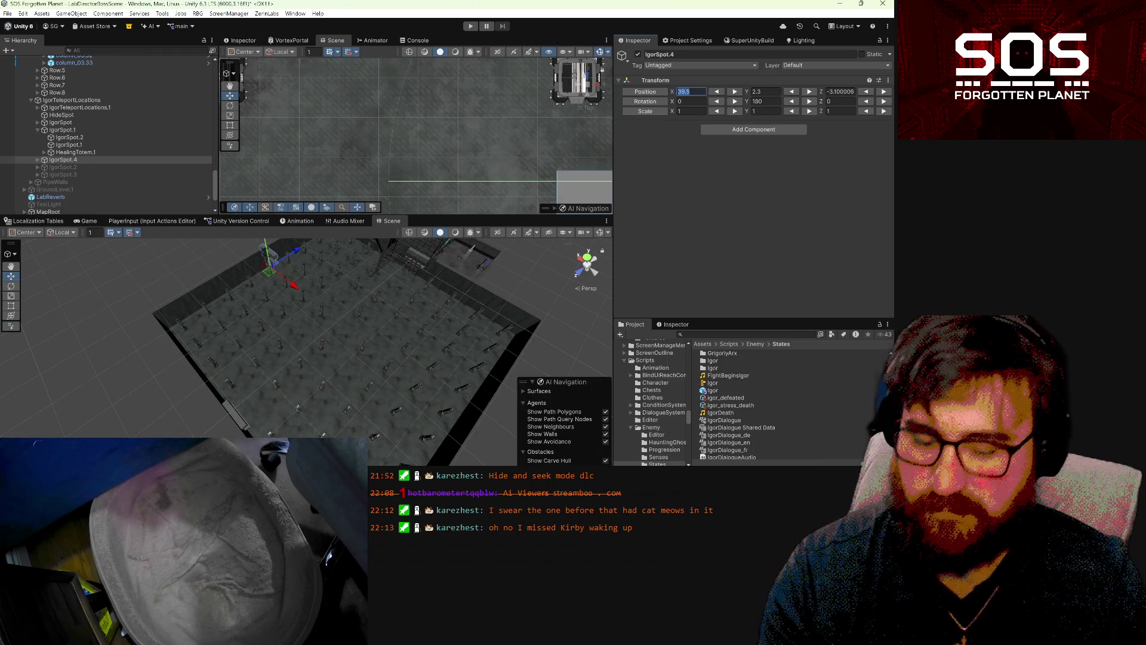
{"action": "type", "text": "0"}
{"action": "key", "text": "Tab"}
{"action": "key", "text": "Tab"}
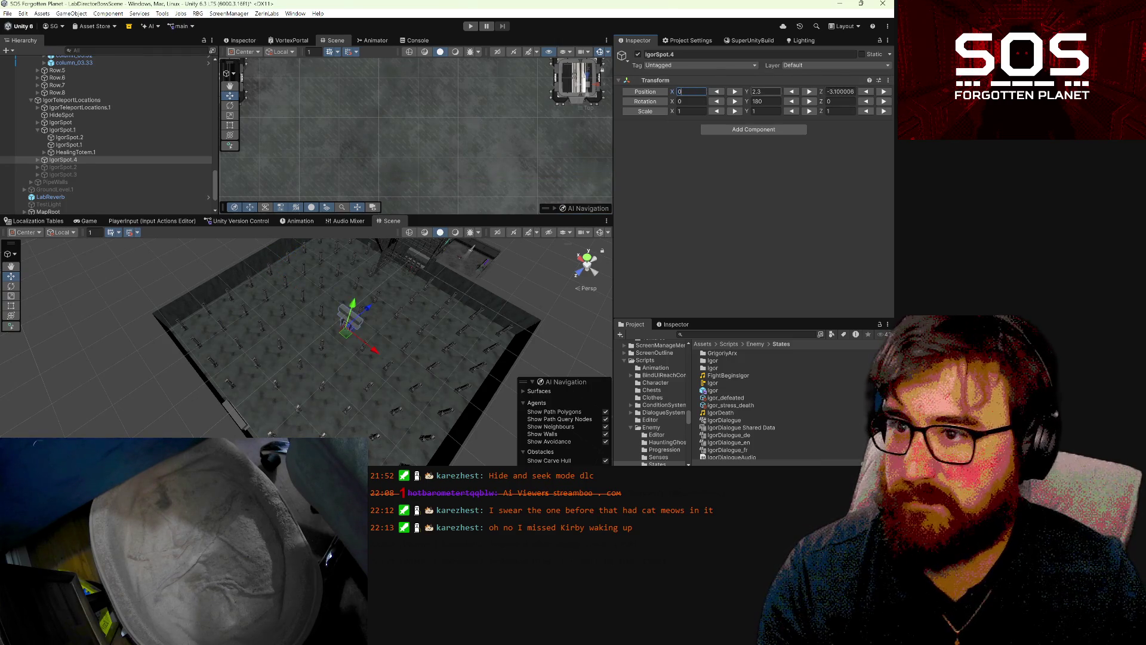
{"action": "type", "text": "0"}
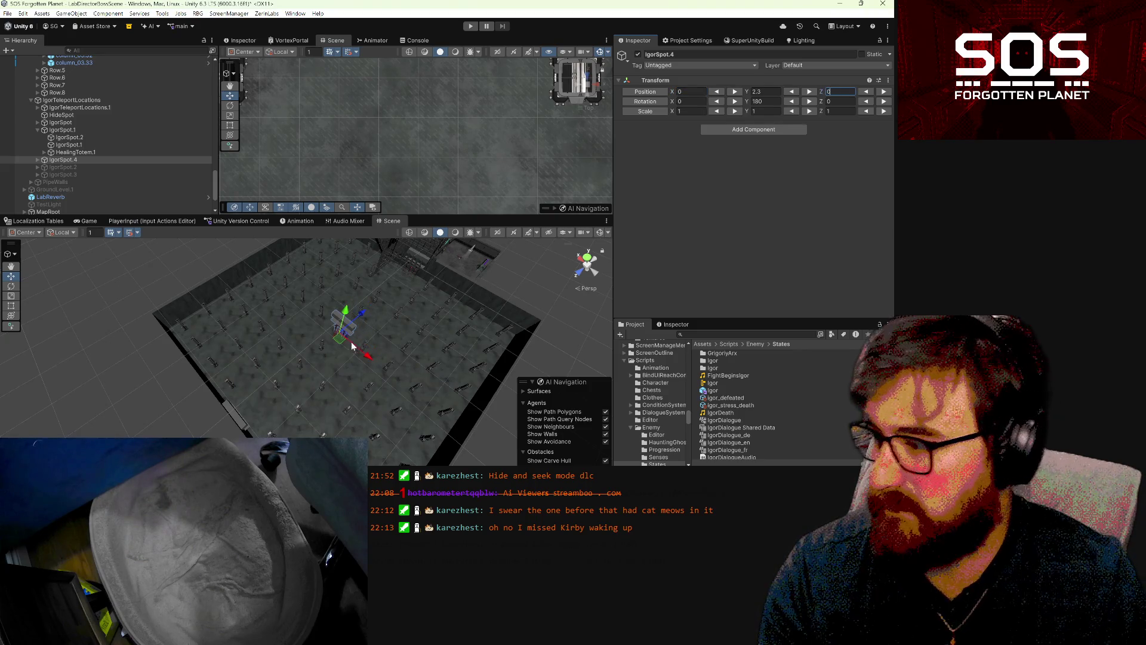
{"action": "mouse_move", "coordinate": [341, 337]}
{"action": "left_mouse_down"}
{"action": "mouse_move", "coordinate": [276, 267]}
{"action": "mouse_move", "coordinate": [264, 273]}
{"action": "left_mouse_up"}
{"action": "key", "text": "ctrl+z"}
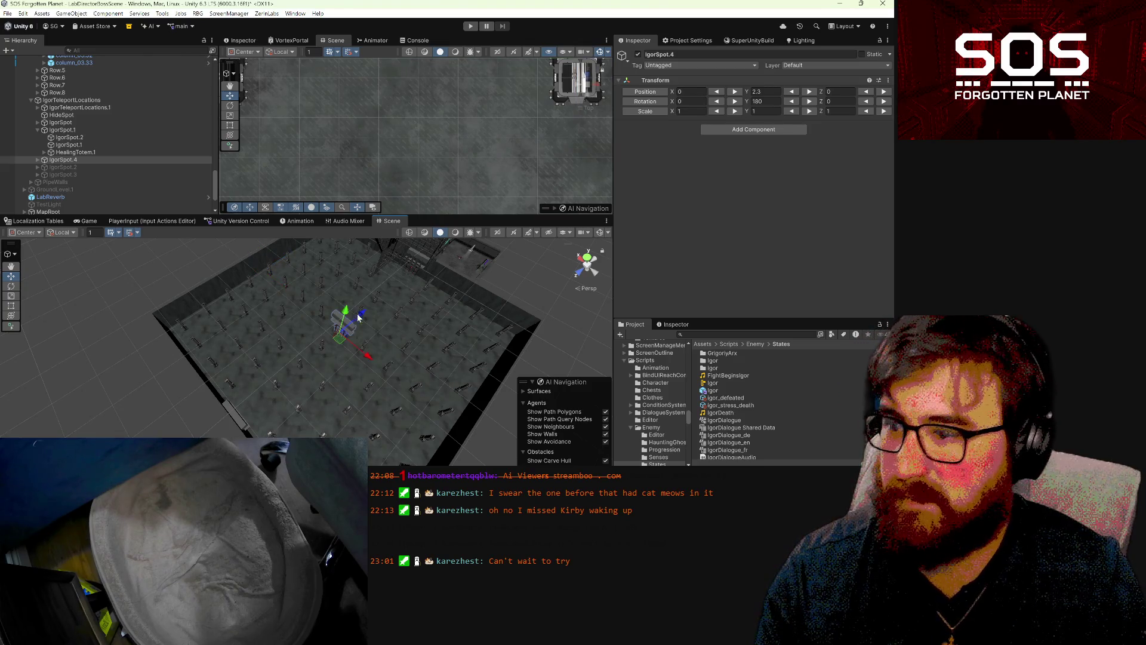
{"action": "key", "text": "ctrl+y"}
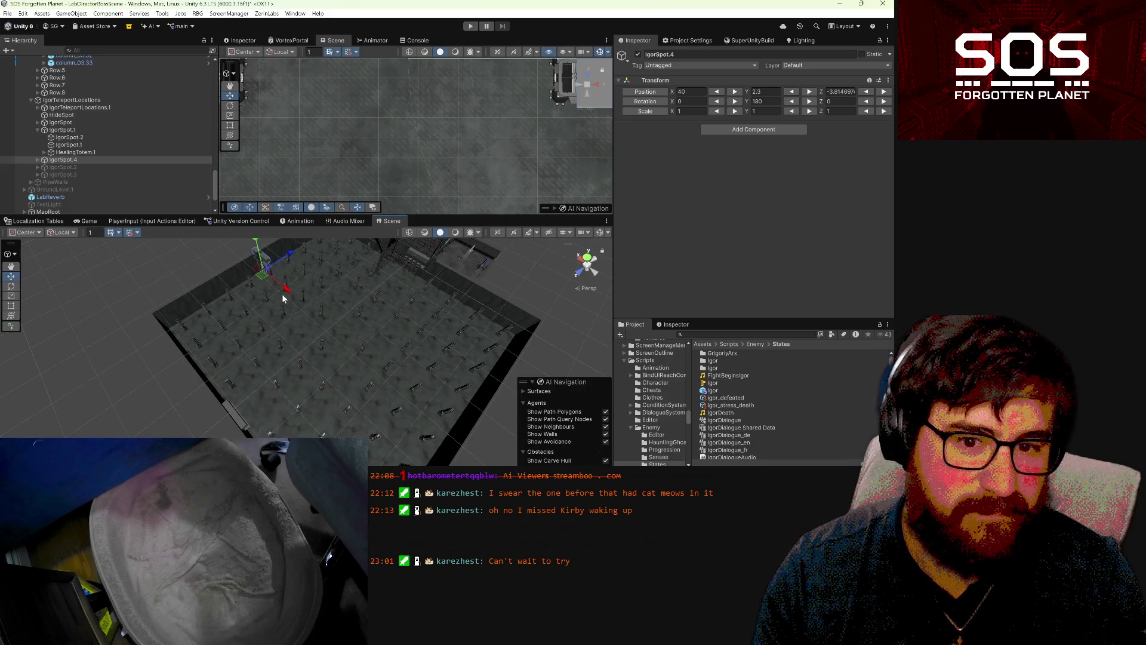
{"action": "key", "text": "f"}
{"action": "mouse_move", "coordinate": [243, 324]}
{"action": "left_mouse_down"}
{"action": "mouse_move", "coordinate": [249, 258]}
{"action": "mouse_move", "coordinate": [294, 253]}
{"action": "mouse_move", "coordinate": [313, 280]}
{"action": "left_mouse_up"}
- Turn IgorSpot.4 to Y rotation 270 and nudge it closer to the pipes
{"action": "left_click_drag", "start_coordinate": [389, 385], "coordinate": [412, 391]}
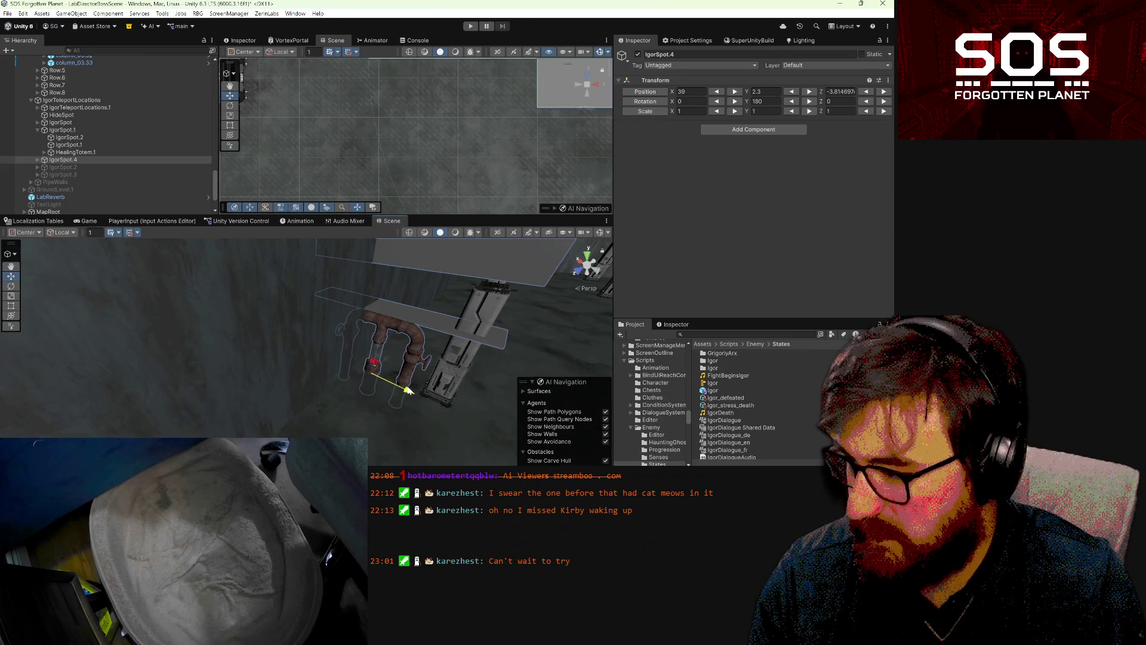
{"action": "left_click", "coordinate": [810, 102]}
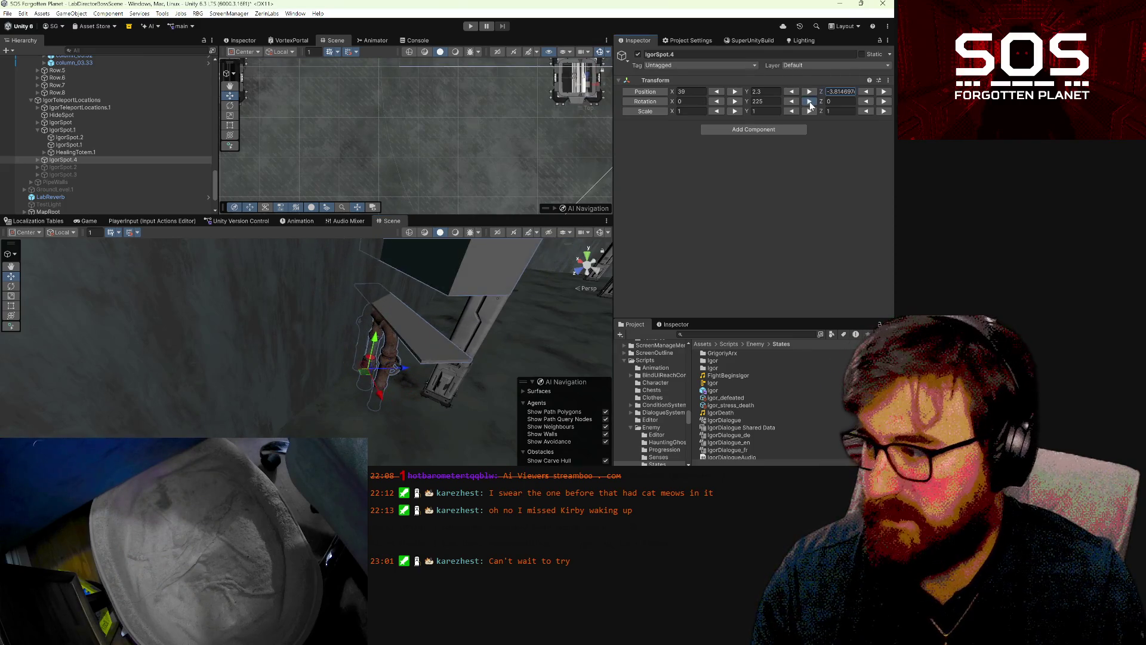
{"action": "left_click", "coordinate": [810, 103]}
{"action": "mouse_move", "coordinate": [383, 421]}
{"action": "left_mouse_down"}
{"action": "mouse_move", "coordinate": [414, 401]}
{"action": "mouse_move", "coordinate": [442, 411]}
{"action": "mouse_move", "coordinate": [424, 395]}
{"action": "left_mouse_up"}
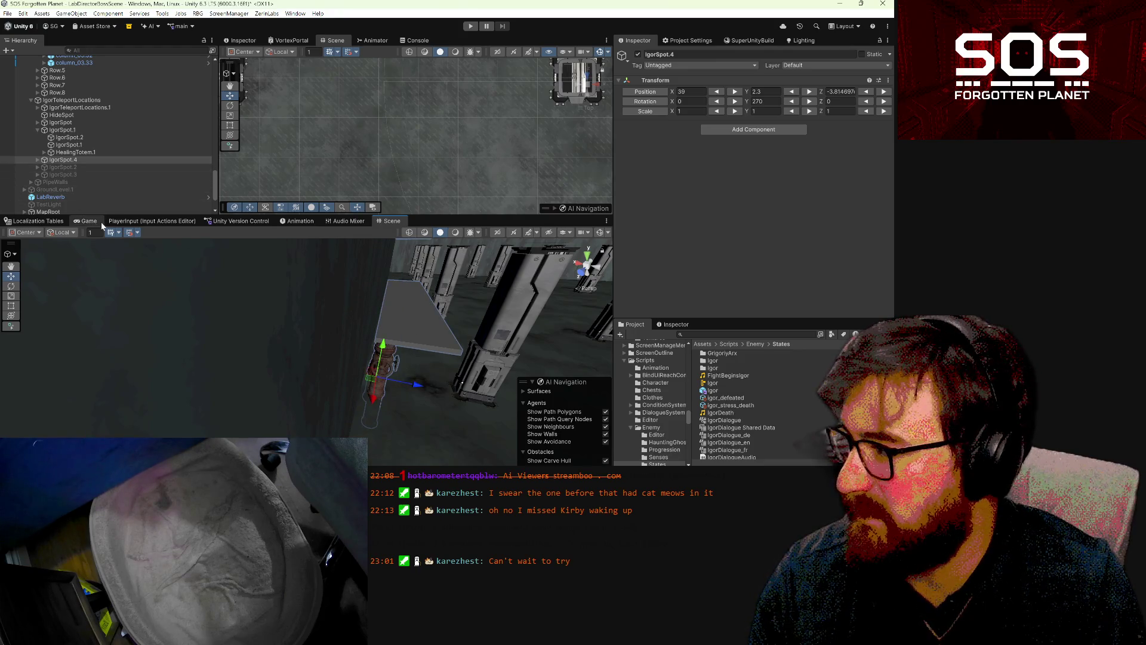
{"action": "mouse_move", "coordinate": [406, 392]}
{"action": "left_mouse_down"}
{"action": "mouse_move", "coordinate": [299, 412]}
{"action": "mouse_move", "coordinate": [444, 449]}
{"action": "left_mouse_up"}
{"action": "left_click", "coordinate": [77, 161]}
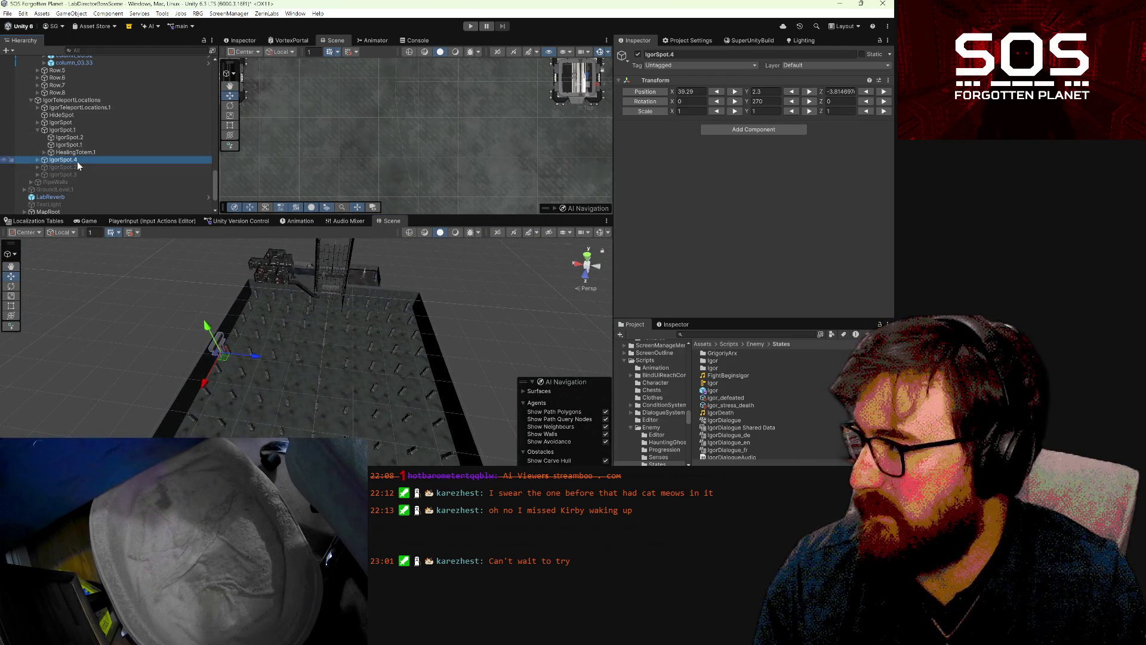
- Duplicate IgorSpot.4 as IgorSpot.5 and mirror it to Position X -39.29
{"action": "key", "text": "ctrl+d"}
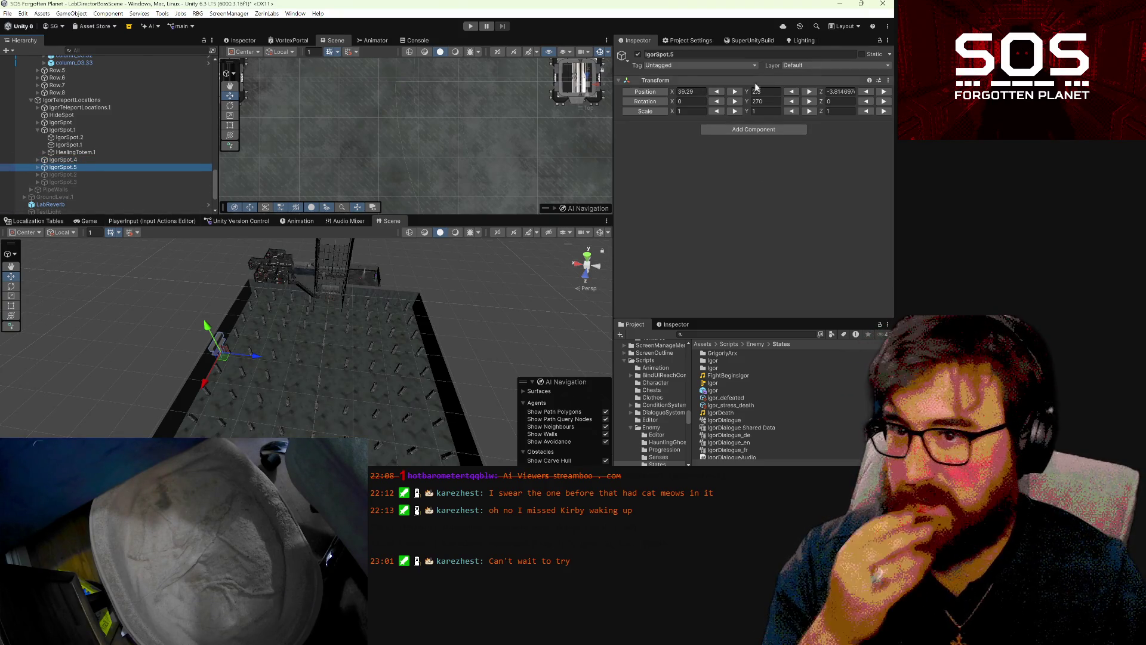
{"action": "left_click", "coordinate": [686, 91]}
{"action": "left_click", "coordinate": [841, 92]}
{"action": "left_click", "coordinate": [697, 91]}
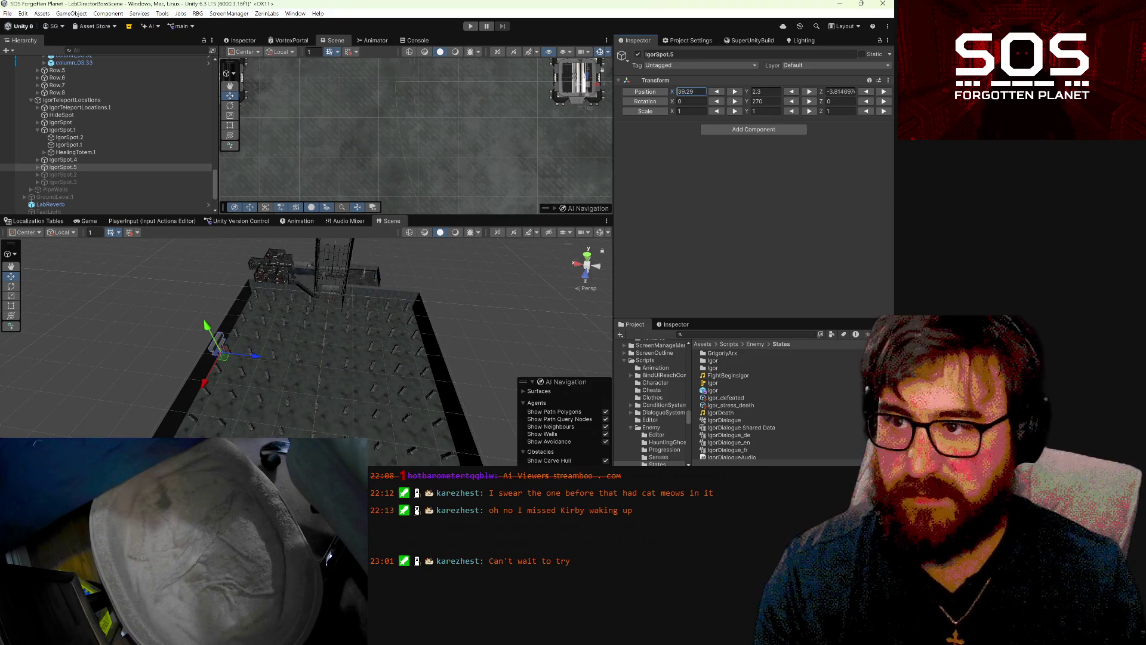
{"action": "key", "text": "Home"}
{"action": "type", "text": "-"}
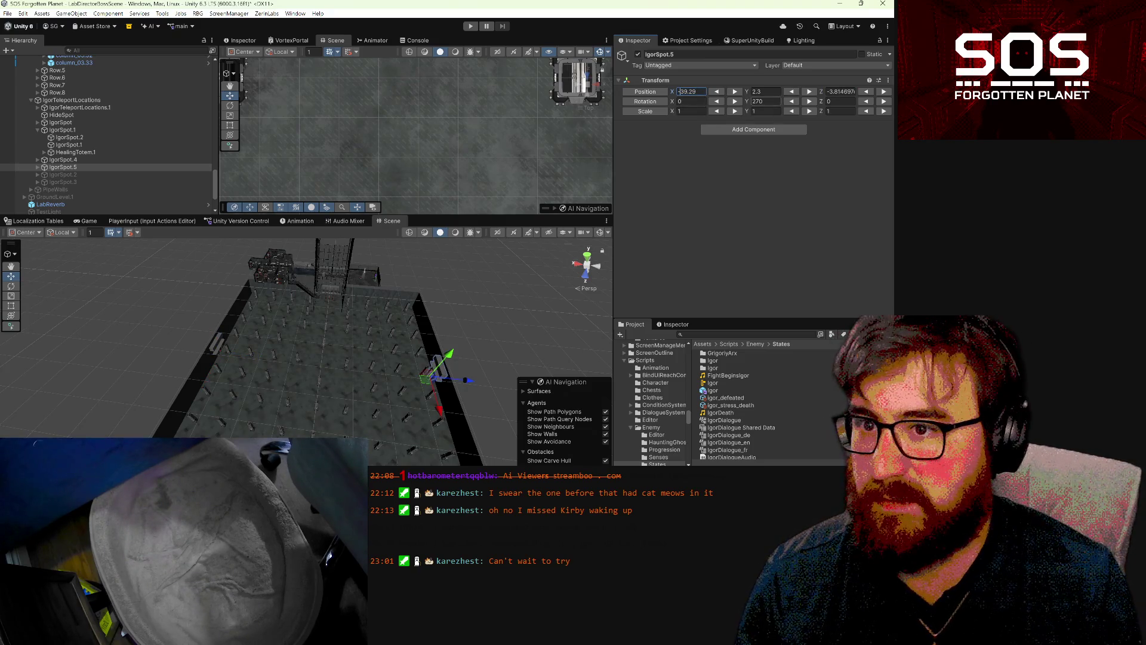
- Step IgorSpot.5's Y rotation around to 90 degrees and check it from the room floor
{"action": "left_click", "coordinate": [810, 102]}
{"action": "left_click", "coordinate": [810, 101]}
{"action": "left_click", "coordinate": [810, 102]}
{"action": "left_click", "coordinate": [810, 101]}
{"action": "left_click", "coordinate": [809, 102]}
{"action": "left_click", "coordinate": [810, 101]}
{"action": "left_click", "coordinate": [809, 102]}
{"action": "scroll", "coordinate": [393, 431], "scroll_direction": "up", "scroll_amount": 10}
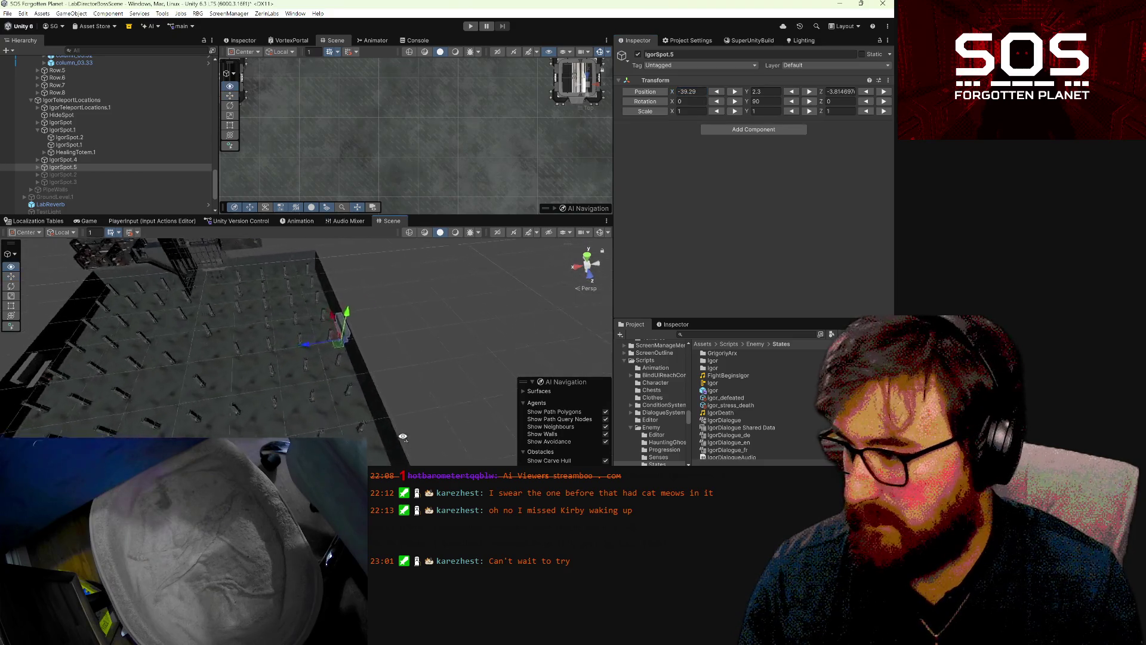
{"action": "mouse_move", "coordinate": [393, 430]}
{"action": "left_mouse_down"}
{"action": "mouse_move", "coordinate": [77, 384]}
{"action": "mouse_move", "coordinate": [148, 414]}
{"action": "mouse_move", "coordinate": [138, 424]}
{"action": "mouse_move", "coordinate": [118, 405]}
{"action": "left_mouse_up"}
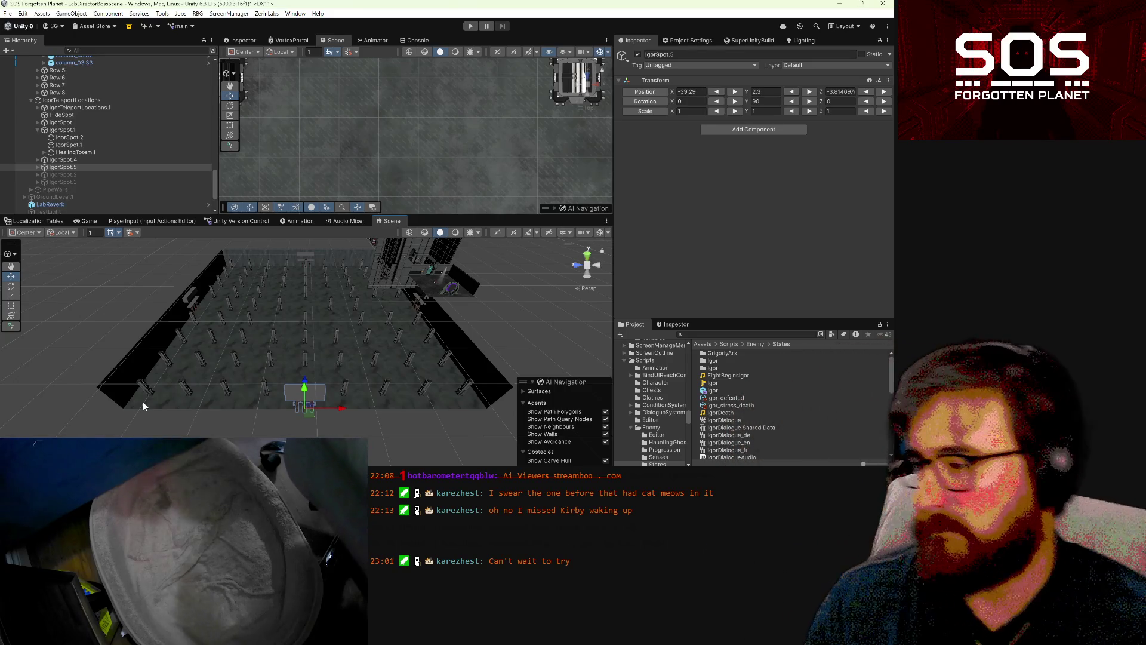
{"action": "mouse_move", "coordinate": [141, 365]}
{"action": "left_mouse_down"}
{"action": "mouse_move", "coordinate": [256, 411]}
{"action": "mouse_move", "coordinate": [345, 417]}
{"action": "left_mouse_up"}
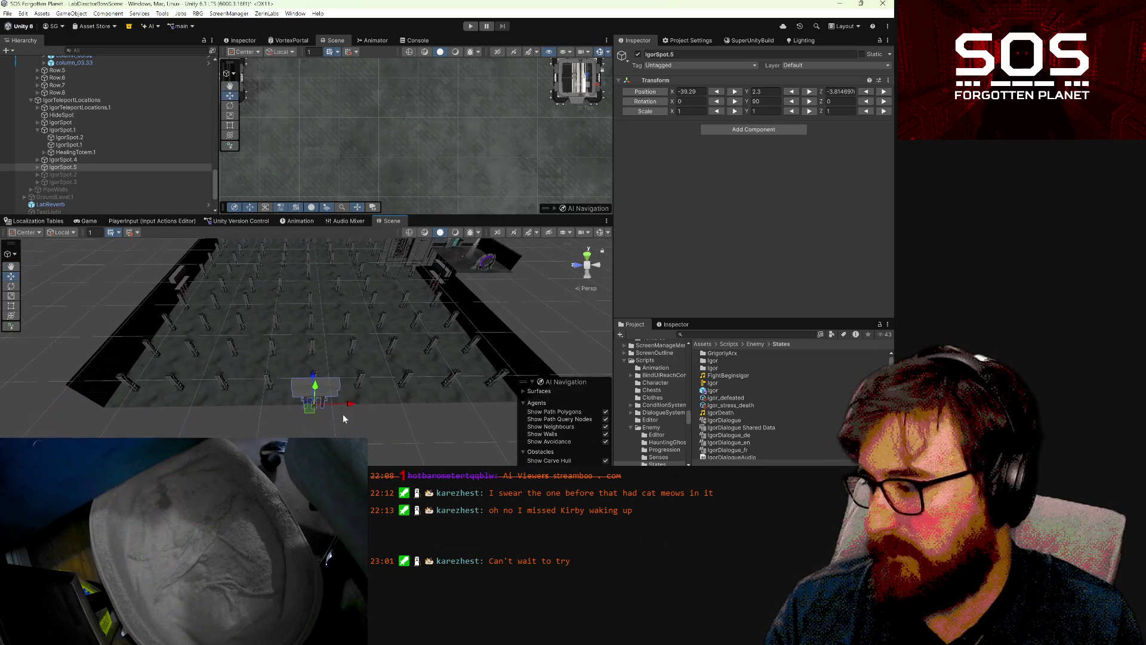
{"action": "left_click", "coordinate": [67, 160], "text": "ctrl"}
- Move IgorSpot.4 and IgorSpot.5 together along the walls to Position Z 20
{"action": "mouse_move", "coordinate": [277, 291]}
{"action": "left_mouse_down"}
{"action": "mouse_move", "coordinate": [214, 297]}
{"action": "mouse_move", "coordinate": [224, 302]}
{"action": "left_mouse_up"}
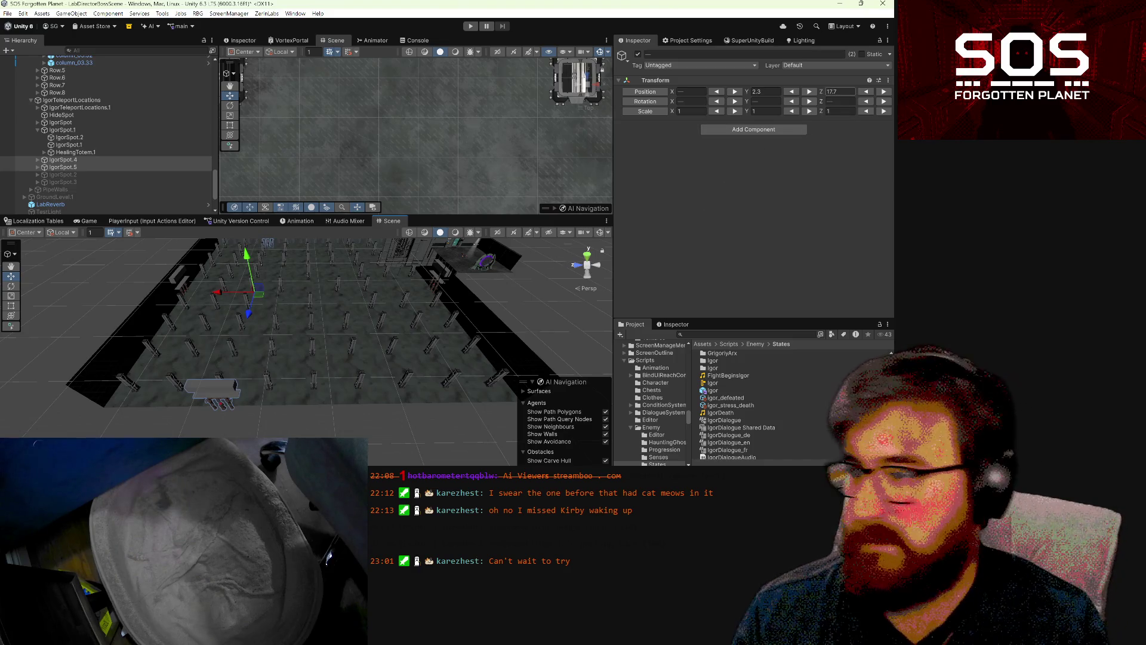
{"action": "left_click", "coordinate": [838, 92]}
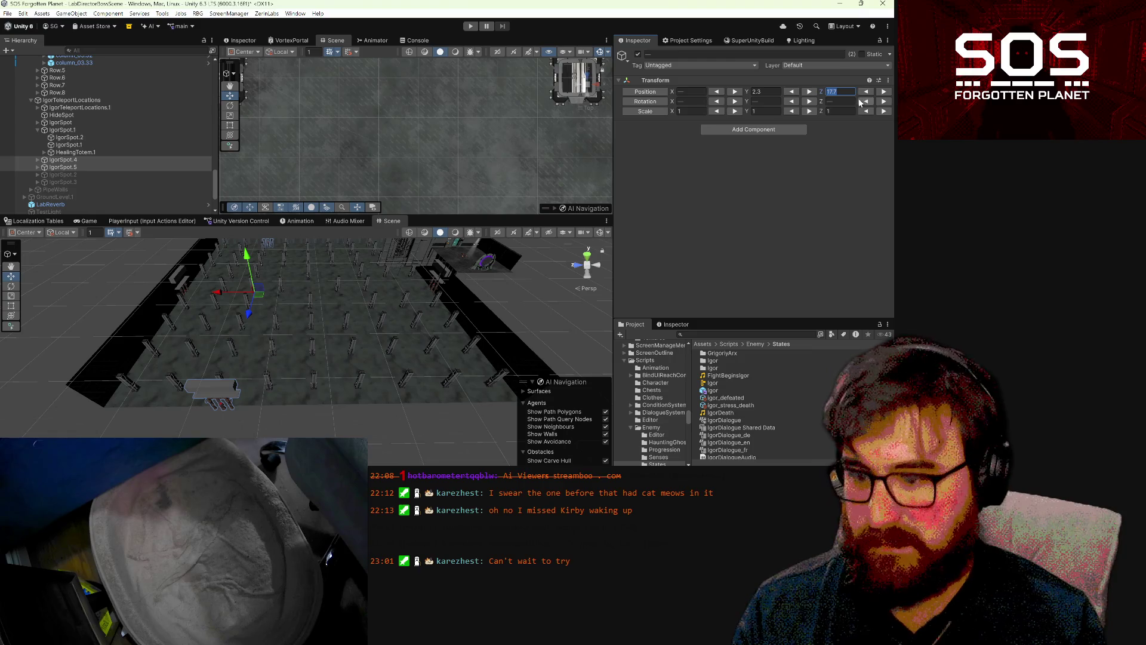
{"action": "type", "text": "20"}
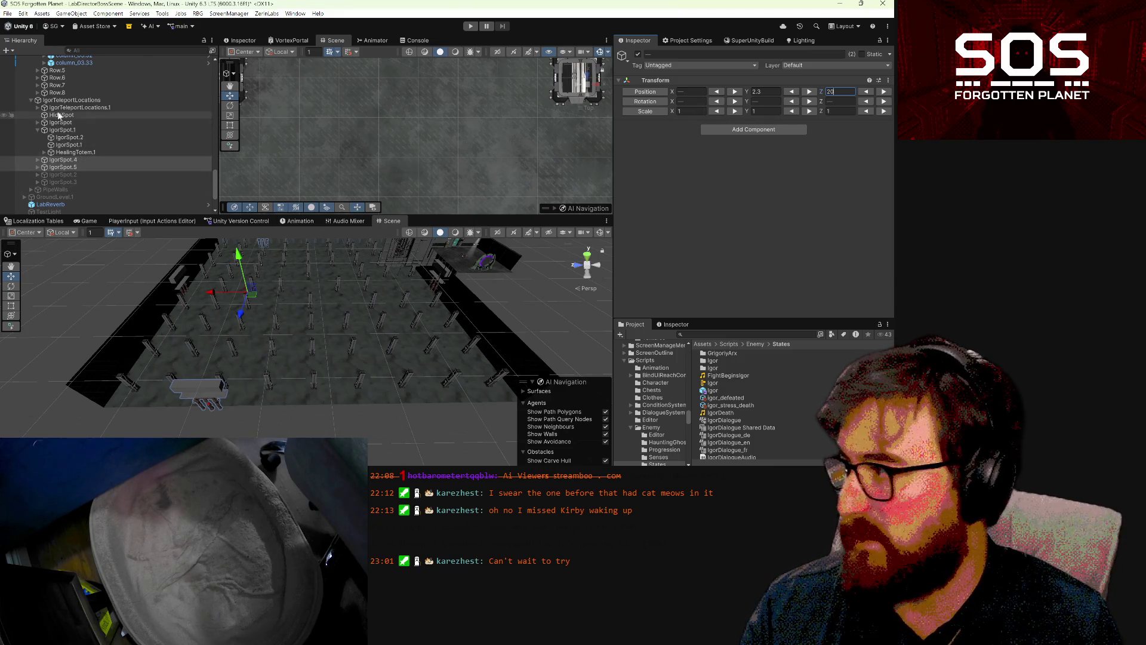
{"action": "right_click", "coordinate": [56, 165]}
- Duplicate the Z 20 pair into IgorSpot.6 and IgorSpot.7 placed at Z -20
{"action": "key", "text": "Escape"}
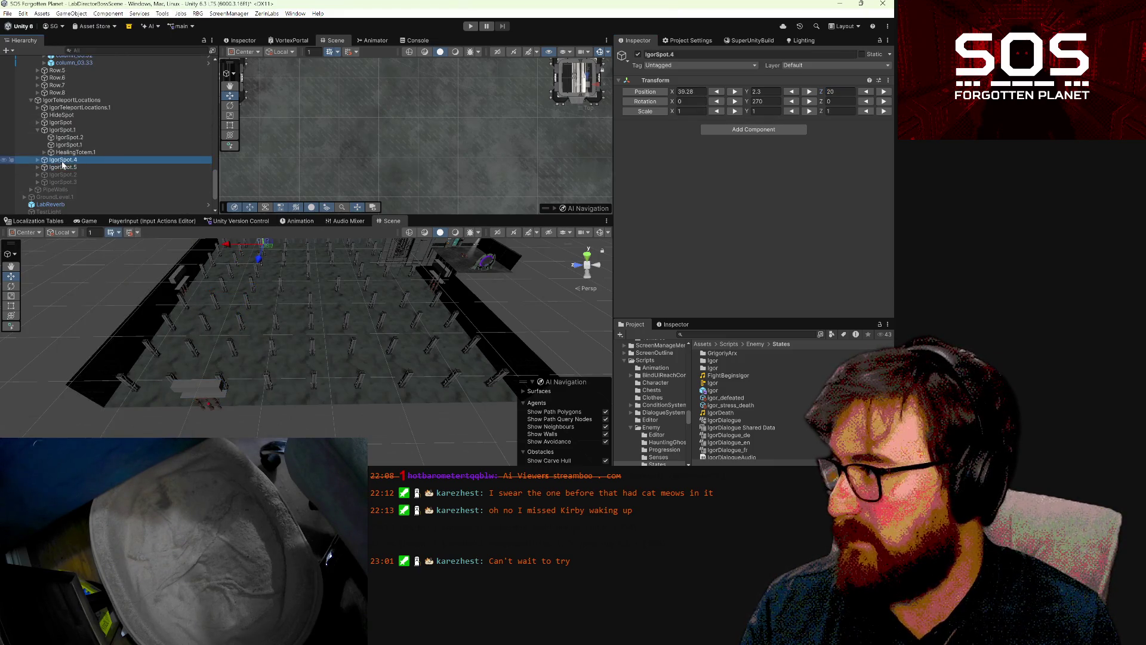
{"action": "key", "text": "ctrl+d"}
{"action": "left_click", "coordinate": [831, 91]}
{"action": "type", "text": "-"}
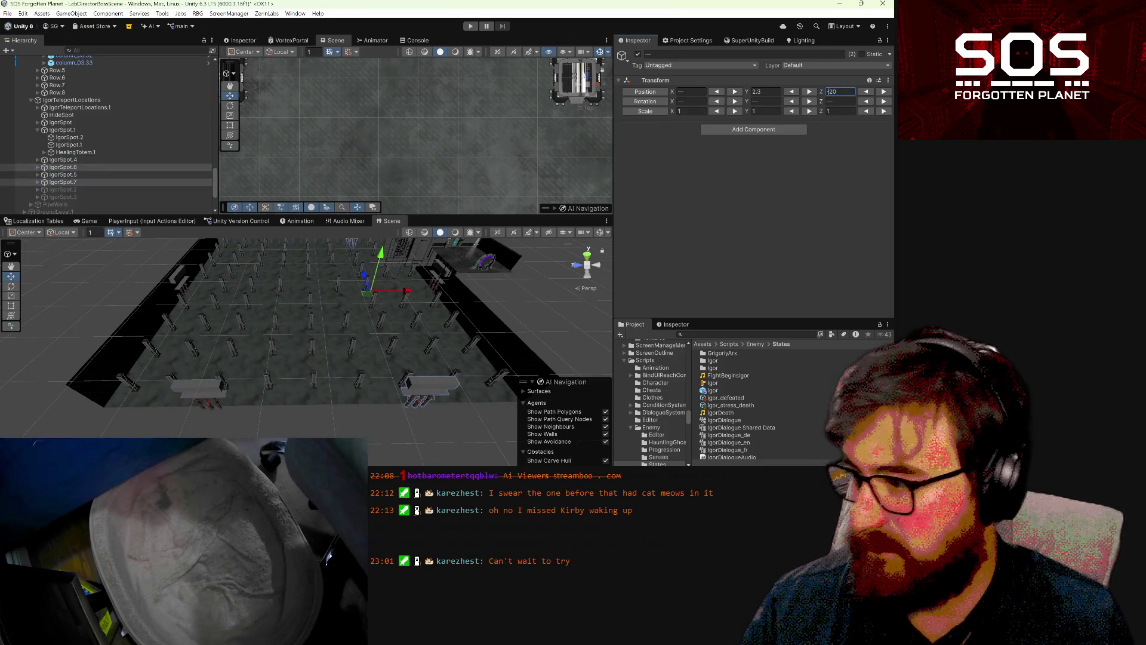
{"action": "mouse_move", "coordinate": [333, 395]}
{"action": "left_mouse_down", "text": "alt"}
{"action": "mouse_move", "coordinate": [435, 397]}
{"action": "mouse_move", "coordinate": [428, 374]}
{"action": "mouse_move", "coordinate": [412, 377]}
{"action": "mouse_move", "coordinate": [565, 372]}
{"action": "mouse_move", "coordinate": [485, 387]}
{"action": "mouse_move", "coordinate": [553, 386]}
{"action": "left_mouse_up", "text": "alt"}
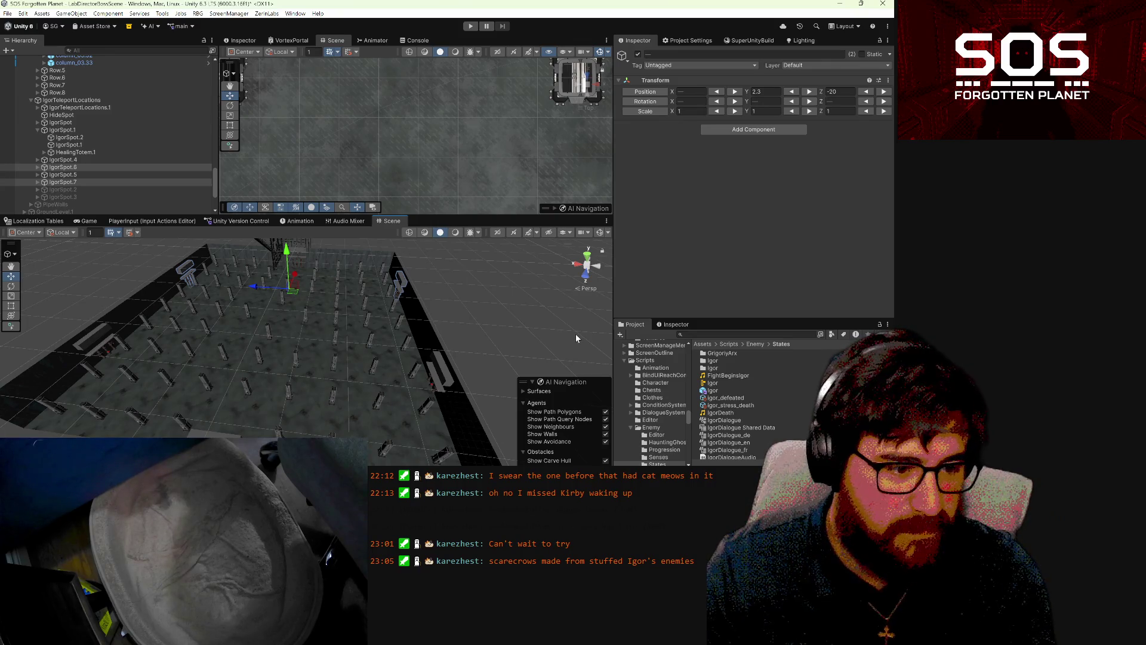
{"action": "mouse_move", "coordinate": [389, 371]}
{"action": "left_mouse_down"}
{"action": "mouse_move", "coordinate": [355, 352]}
{"action": "mouse_move", "coordinate": [314, 258]}
{"action": "mouse_move", "coordinate": [245, 374]}
{"action": "mouse_move", "coordinate": [137, 404]}
{"action": "mouse_move", "coordinate": [172, 372]}
{"action": "mouse_move", "coordinate": [10, 420]}
{"action": "mouse_move", "coordinate": [344, 392]}
{"action": "left_mouse_up"}
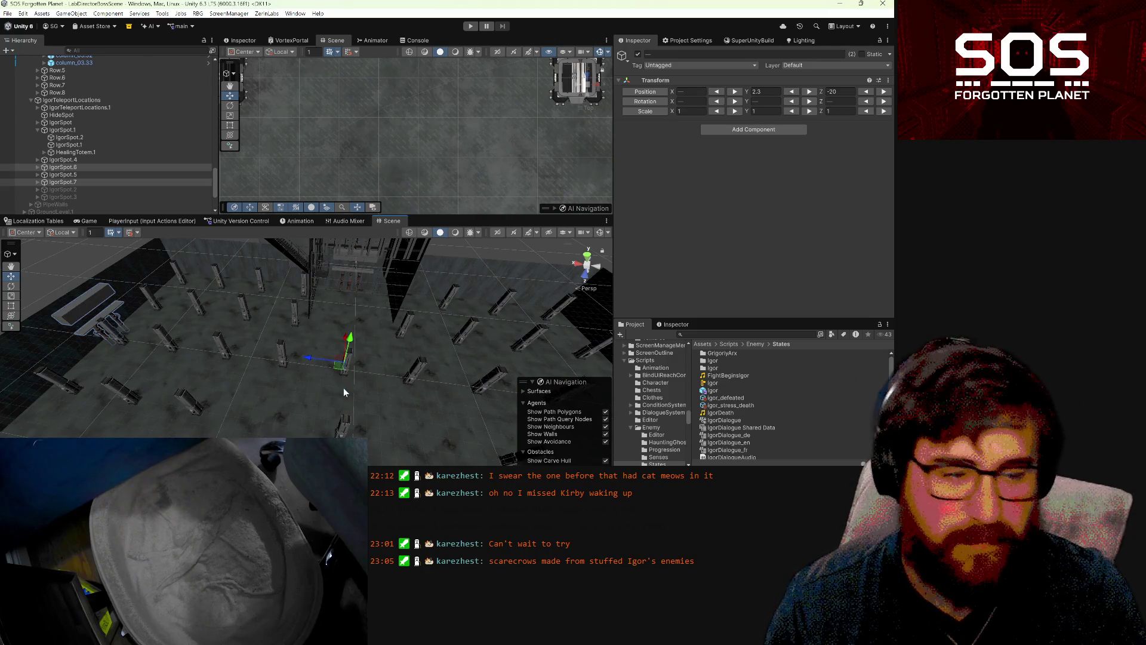
{"action": "mouse_move", "coordinate": [219, 354]}
{"action": "left_mouse_down"}
{"action": "mouse_move", "coordinate": [366, 348]}
{"action": "mouse_move", "coordinate": [215, 358]}
{"action": "left_mouse_up"}
{"action": "left_click", "coordinate": [376, 276]}
{"action": "left_click", "coordinate": [161, 302], "text": "shift"}
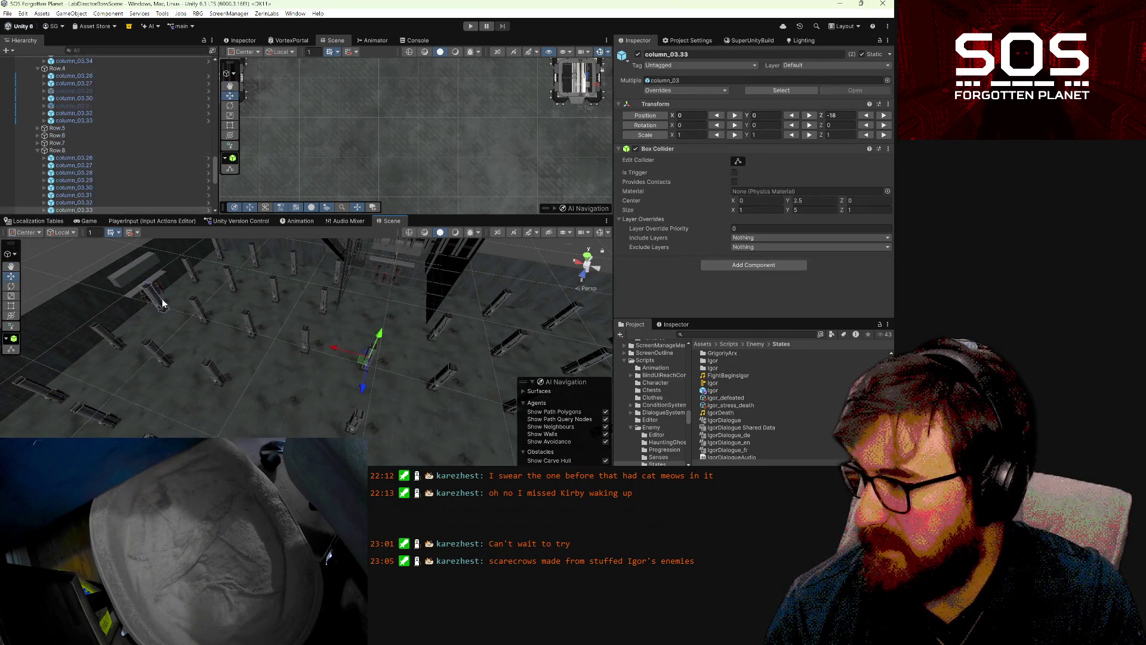
{"action": "mouse_move", "coordinate": [343, 365]}
{"action": "left_mouse_down"}
{"action": "mouse_move", "coordinate": [644, 399]}
{"action": "mouse_move", "coordinate": [458, 401]}
{"action": "left_mouse_up"}
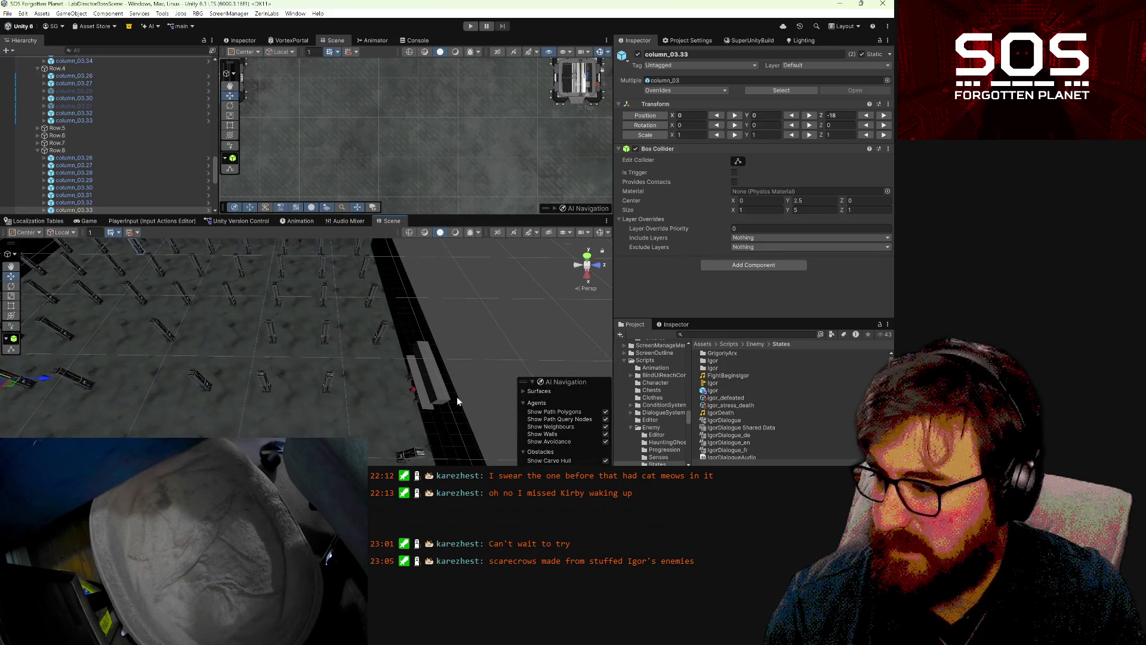
{"action": "left_click", "coordinate": [418, 391]}
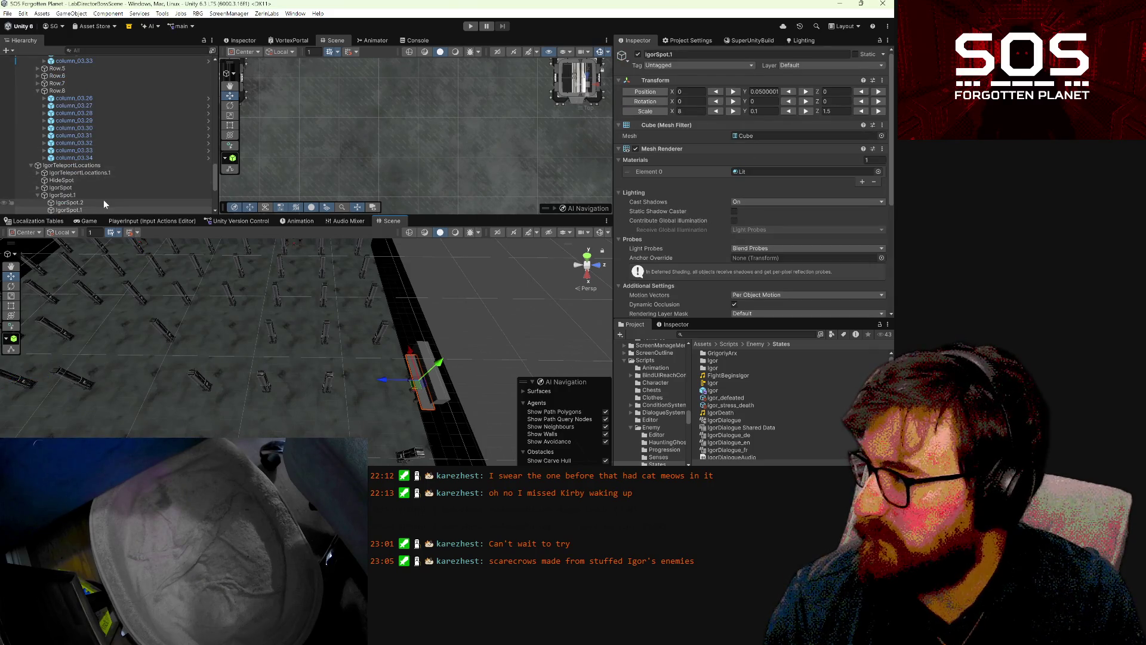
- Set IgorSpot.1's X position to 20, then duplicate it as IgorSpot.8 at 20, 2.3, 39.3
{"action": "left_click", "coordinate": [101, 195]}
{"action": "mouse_move", "coordinate": [316, 370]}
{"action": "left_mouse_down"}
{"action": "mouse_move", "coordinate": [179, 384]}
{"action": "mouse_move", "coordinate": [301, 401]}
{"action": "mouse_move", "coordinate": [272, 361]}
{"action": "left_mouse_up"}
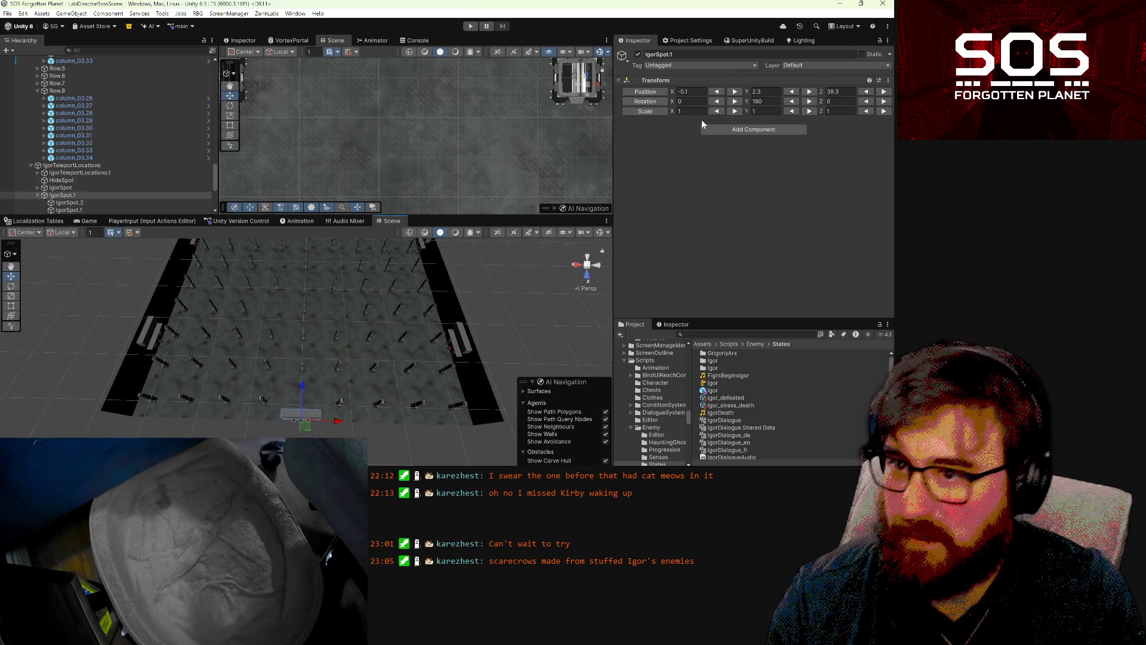
{"action": "left_click", "coordinate": [695, 92]}
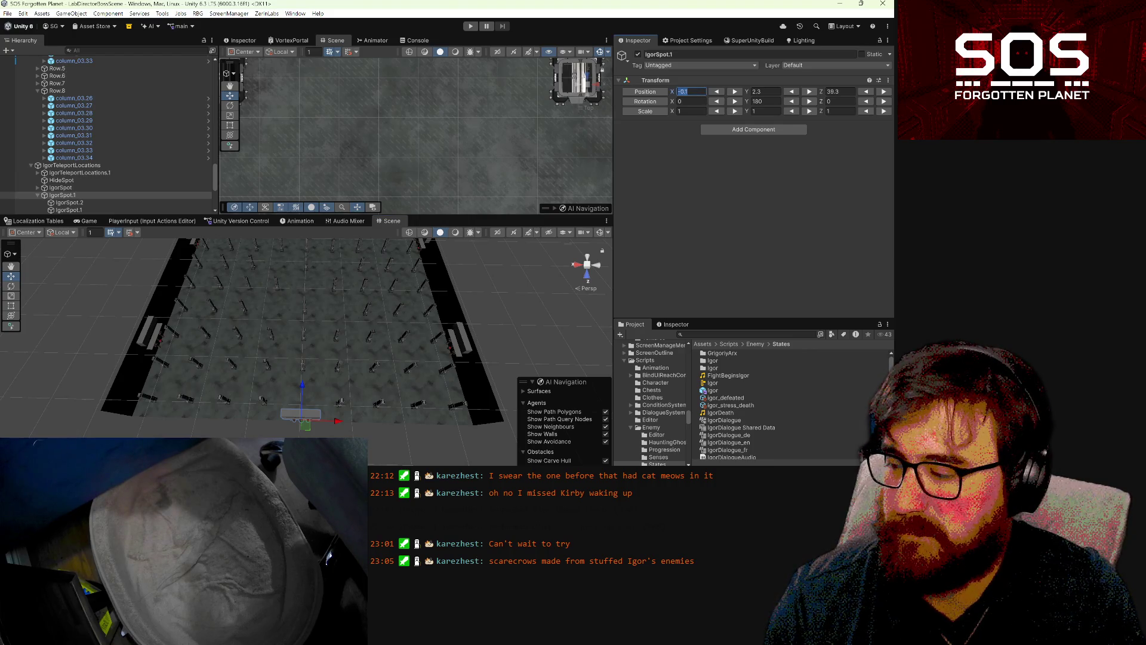
{"action": "type", "text": "20"}
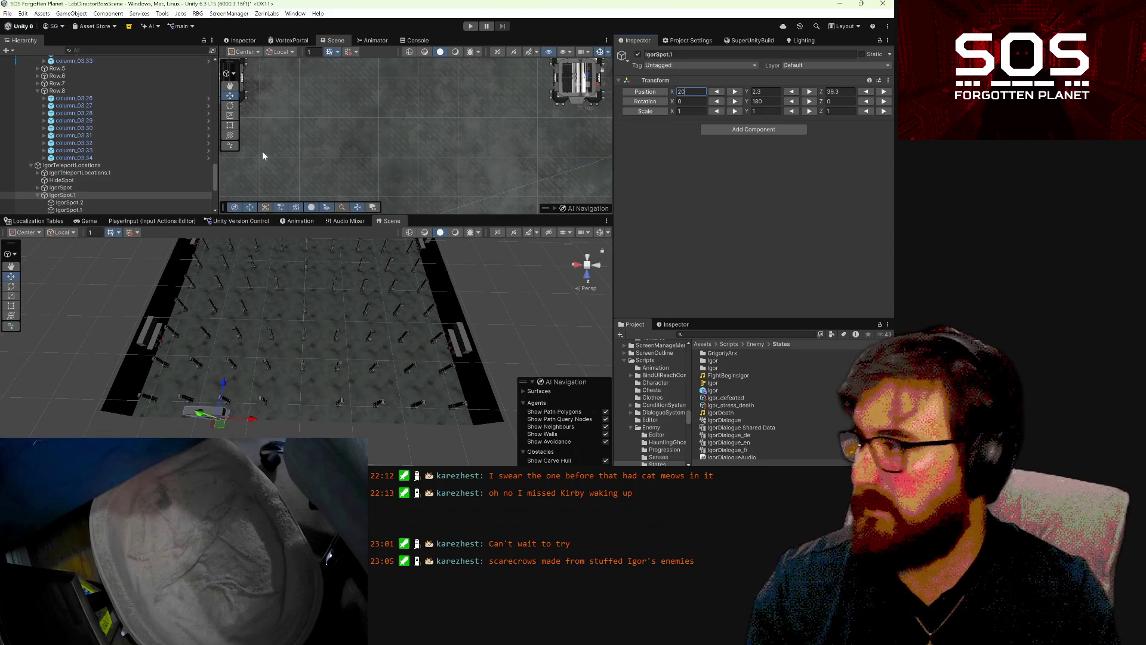
{"action": "left_click", "coordinate": [109, 196]}
{"action": "key", "text": "ctrl+d"}
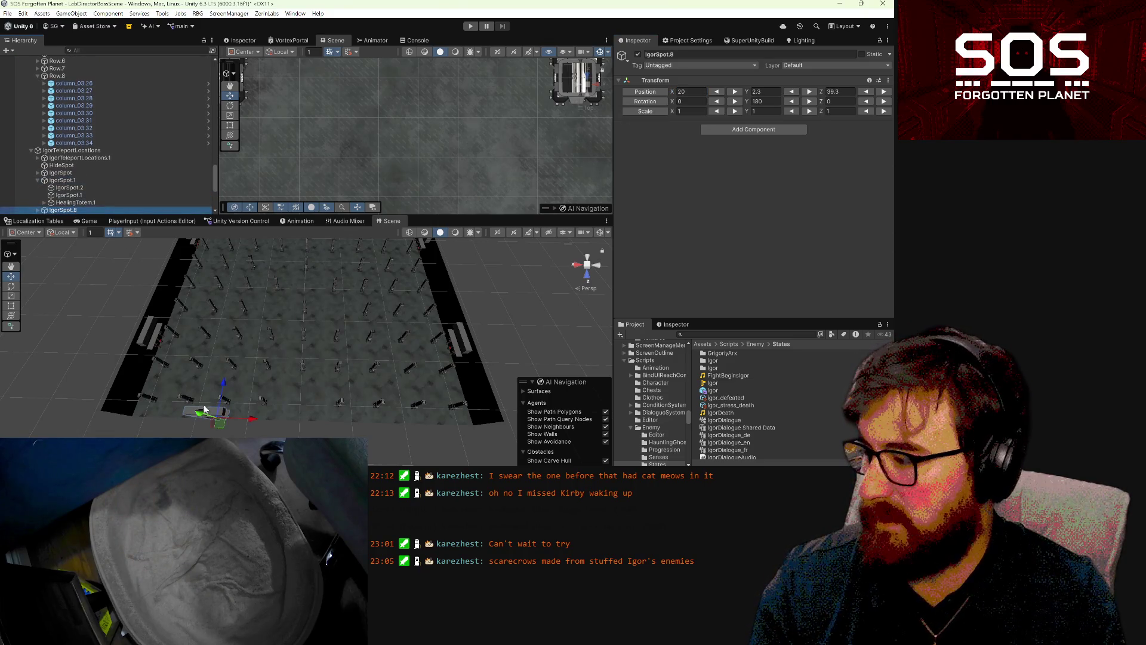